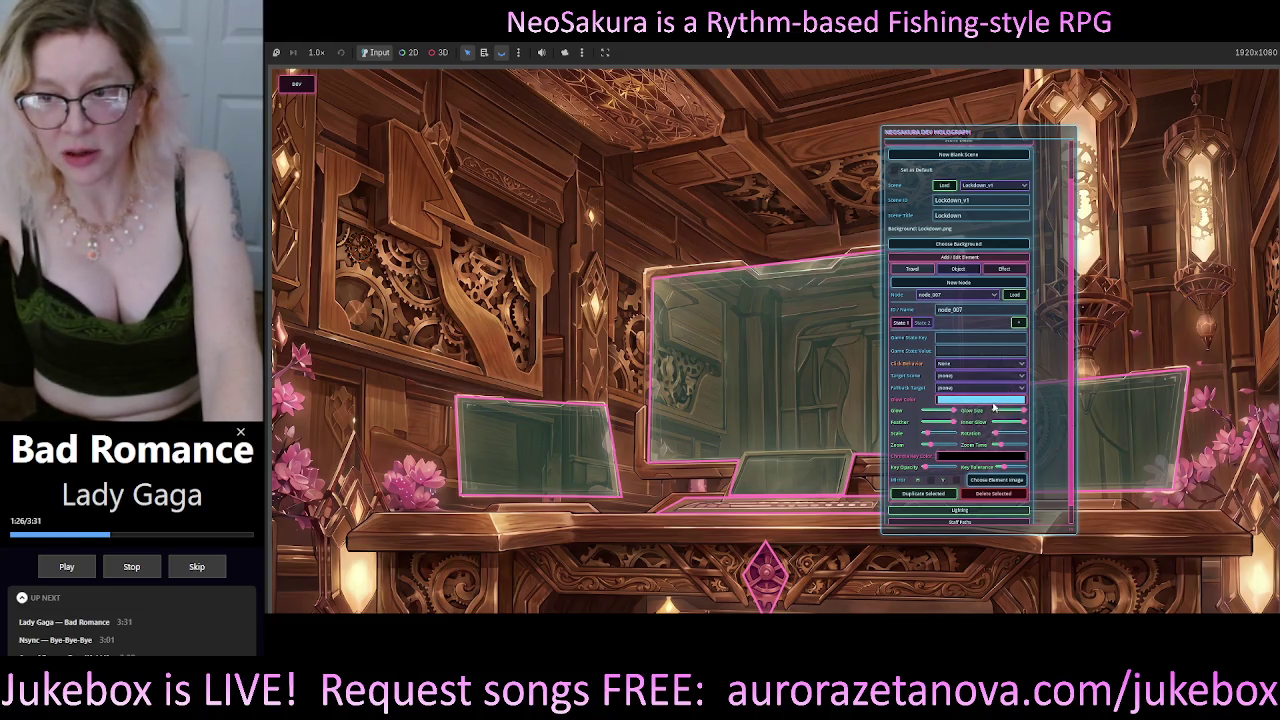
Change node_007's glow colour to semi-transparent cyan: hex 6bffff, red removed, alpha 78.
click(980, 400)
mouse_move(1050, 190)
mouse_down()
mouse_move(1050, 205)
mouse_move(1058, 74)
mouse_move(1058, 175)
mouse_move(1052, 164)
mouse_up()
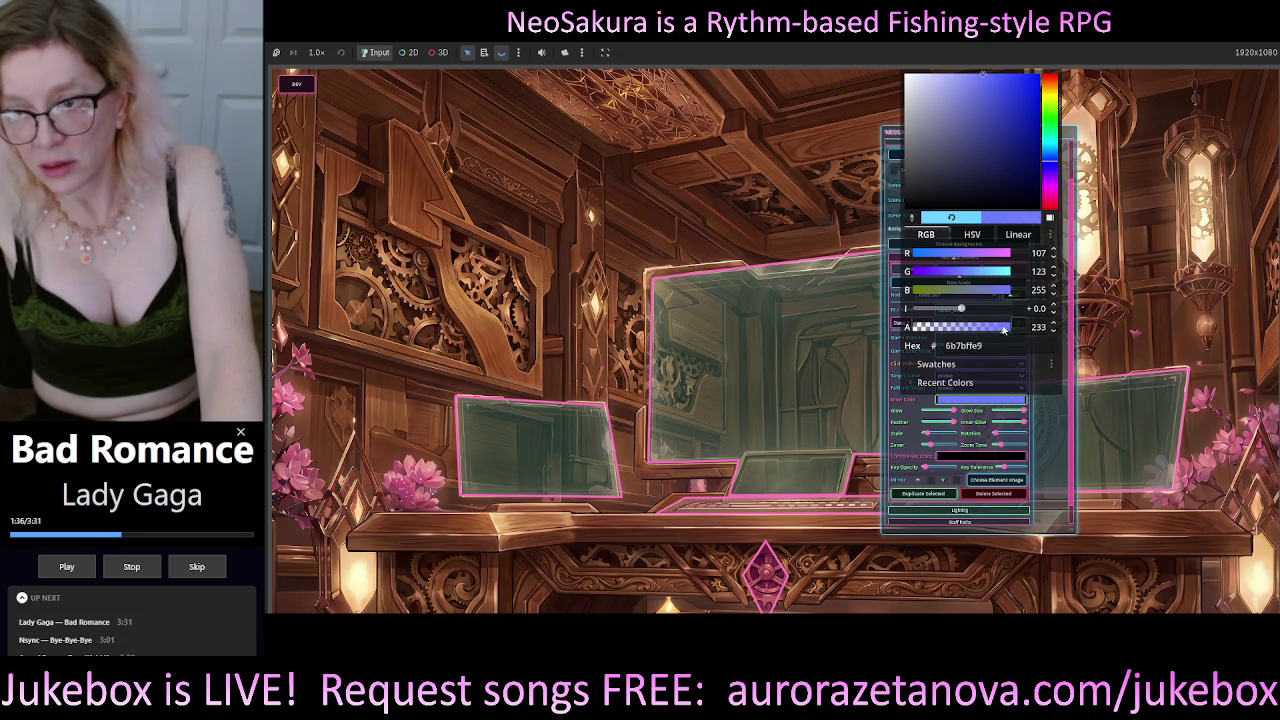
click(1055, 429)
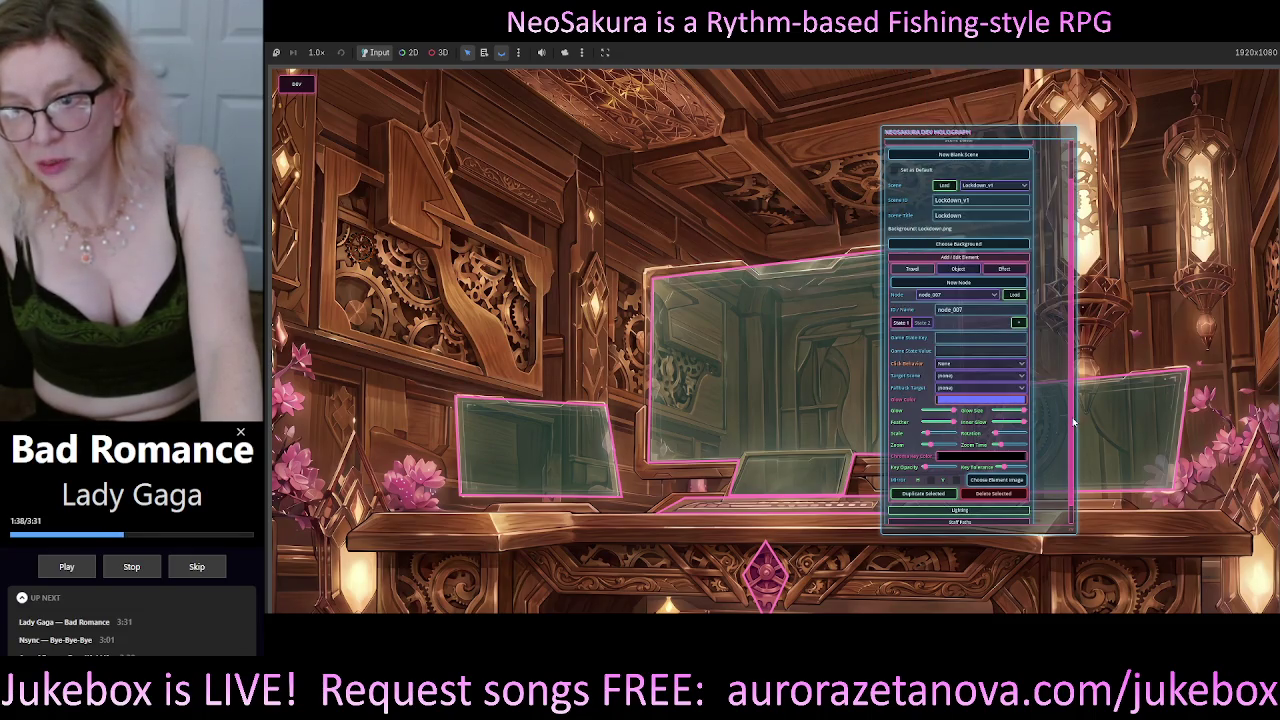
click(980, 400)
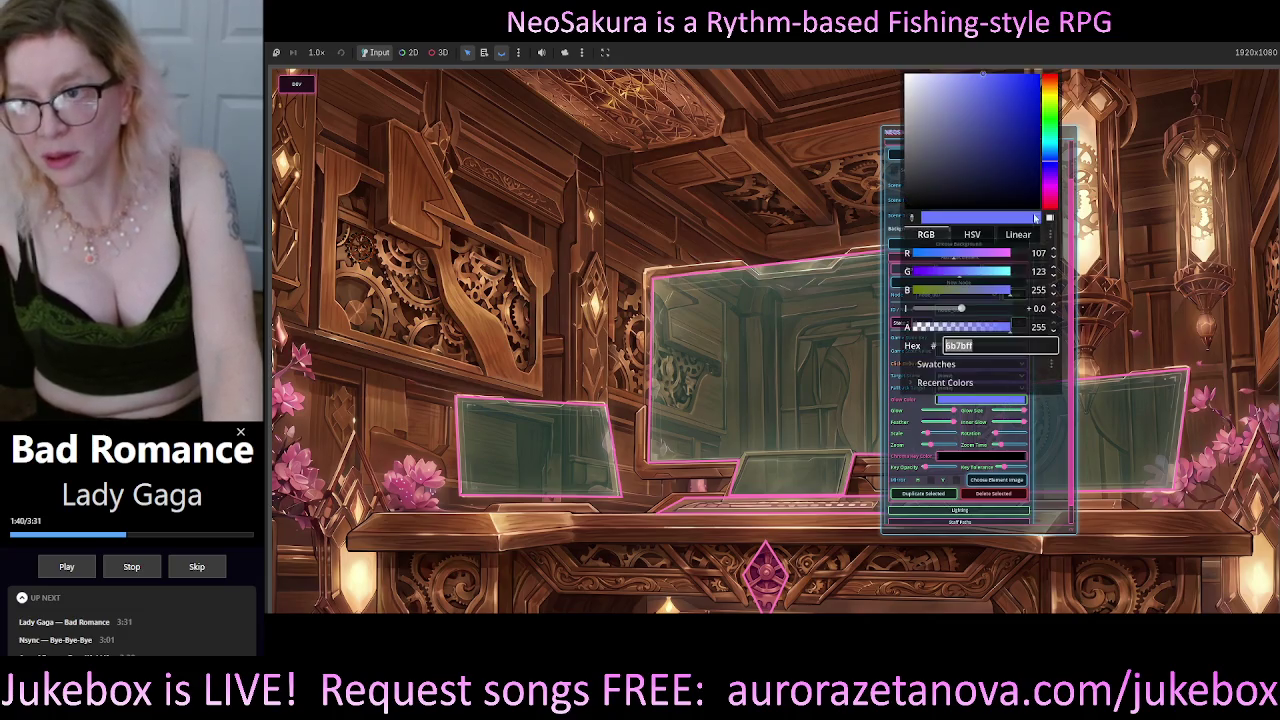
text(6bffff)
key(Return)
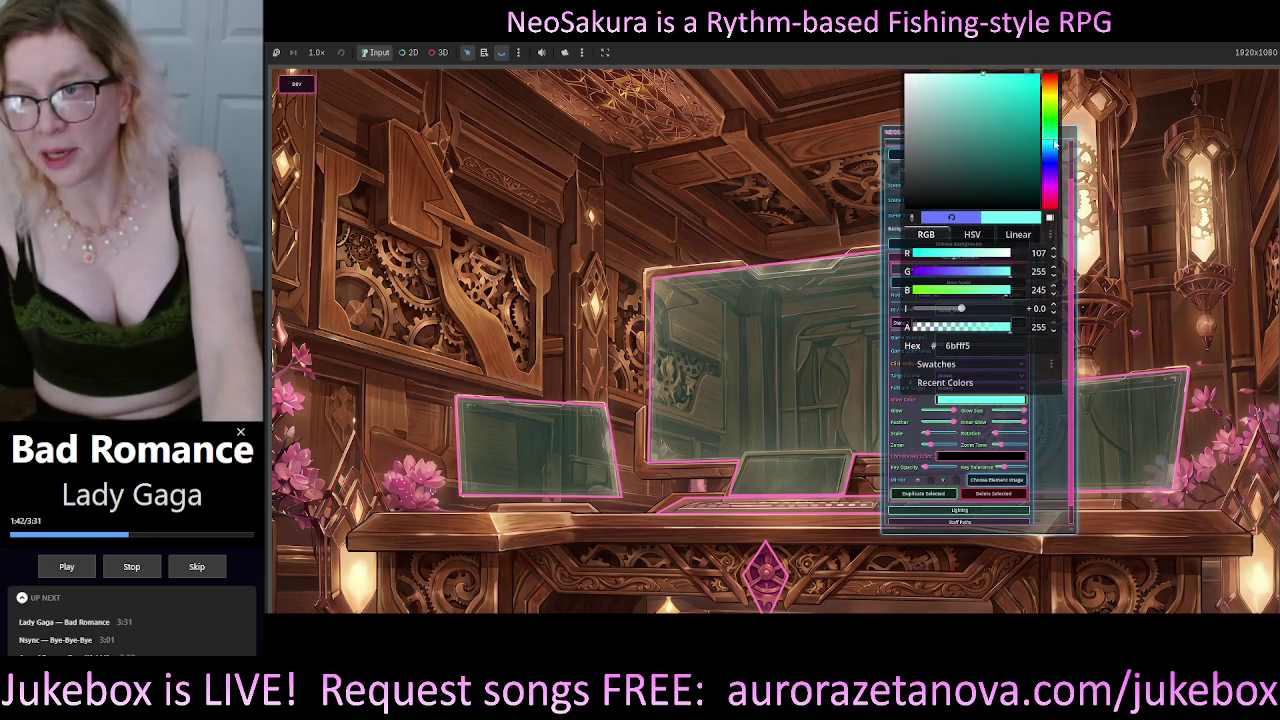
drag(955, 262, 910, 255)
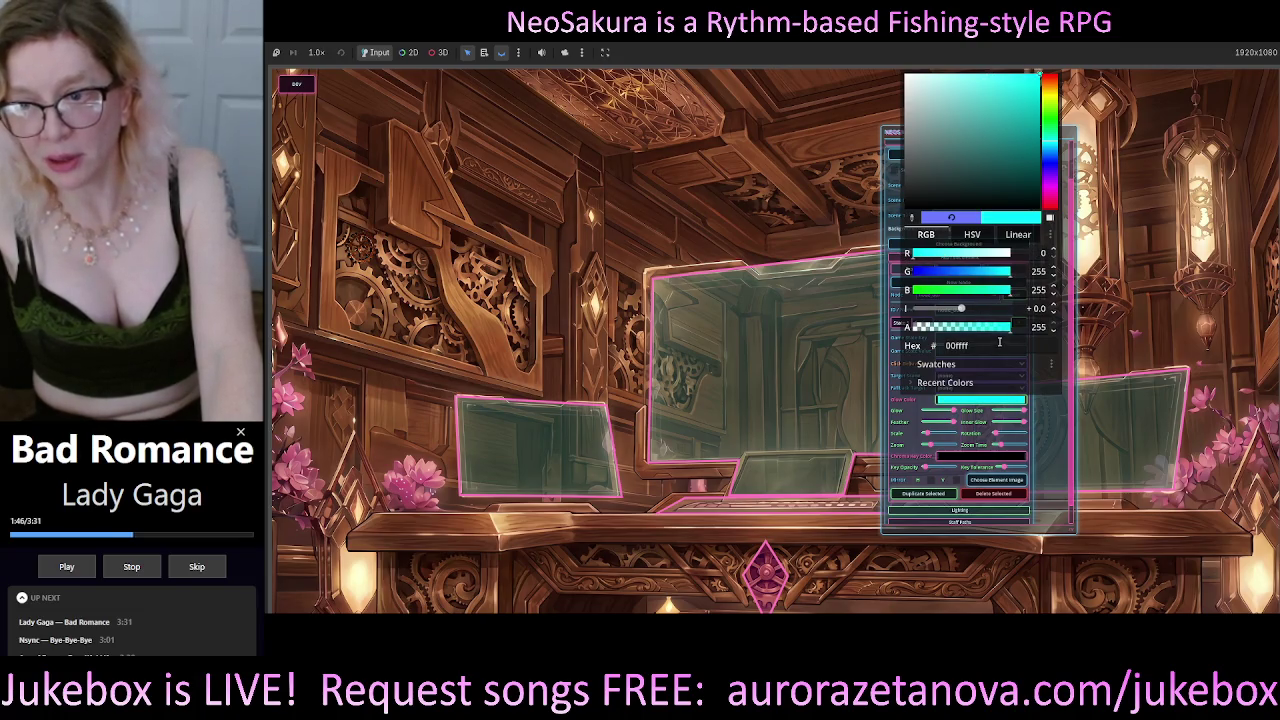
mouse_move(1005, 328)
mouse_down()
mouse_move(972, 345)
mouse_move(868, 329)
mouse_move(1048, 330)
mouse_up()
click(1056, 446)
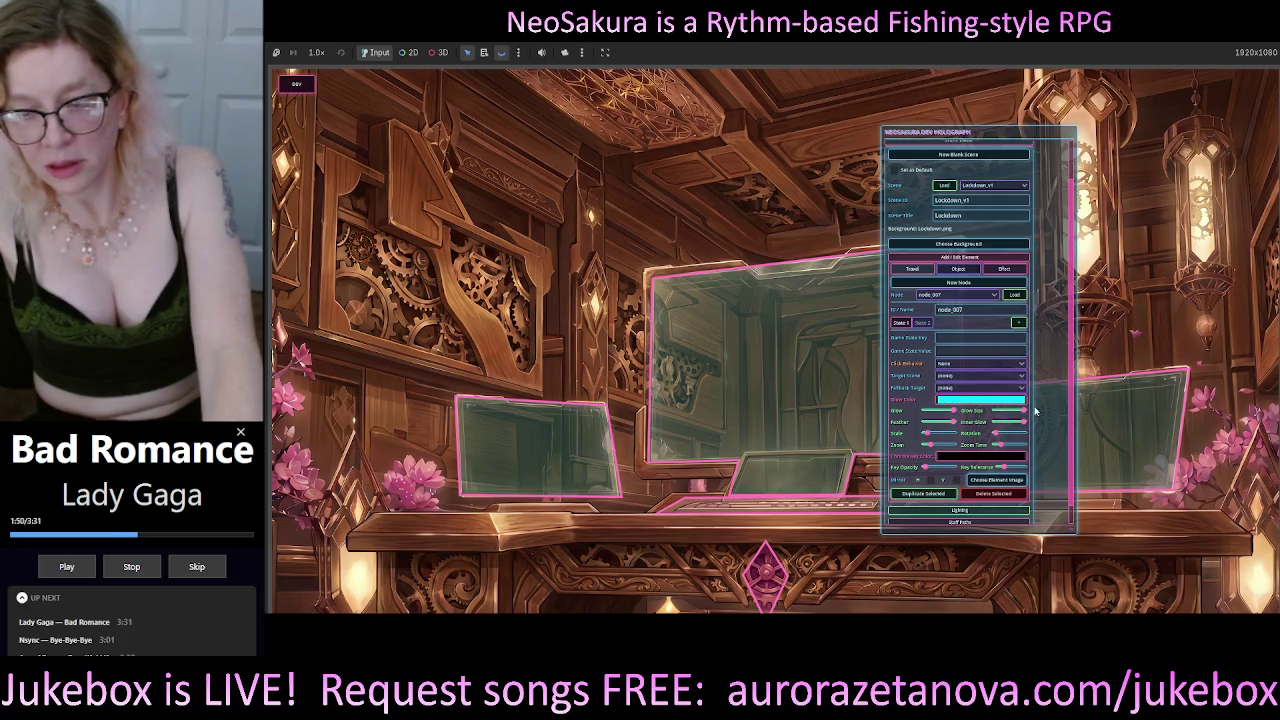
Raise Glow near maximum and Glow Size, lower Key Opacity, then select node_007 and enlarge its glow.
mouse_move(964, 410)
mouse_down()
mouse_move(870, 423)
mouse_move(1135, 423)
mouse_up()
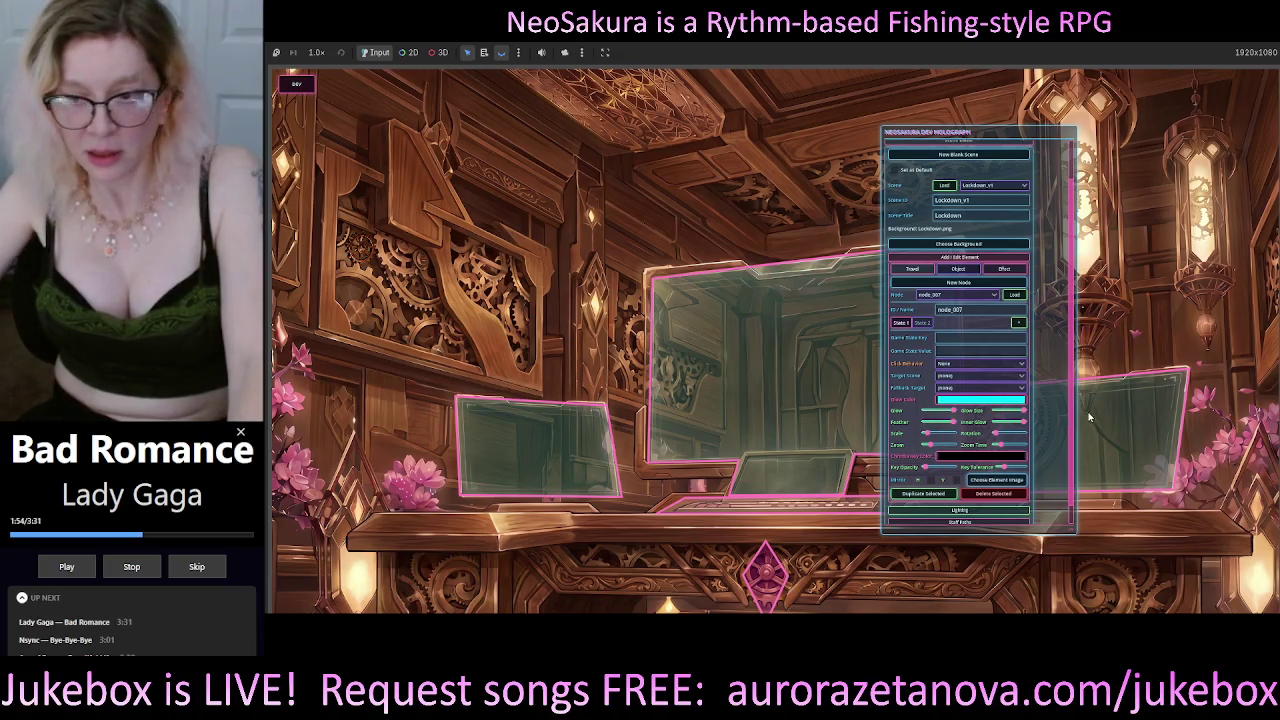
drag(1010, 412, 1024, 414)
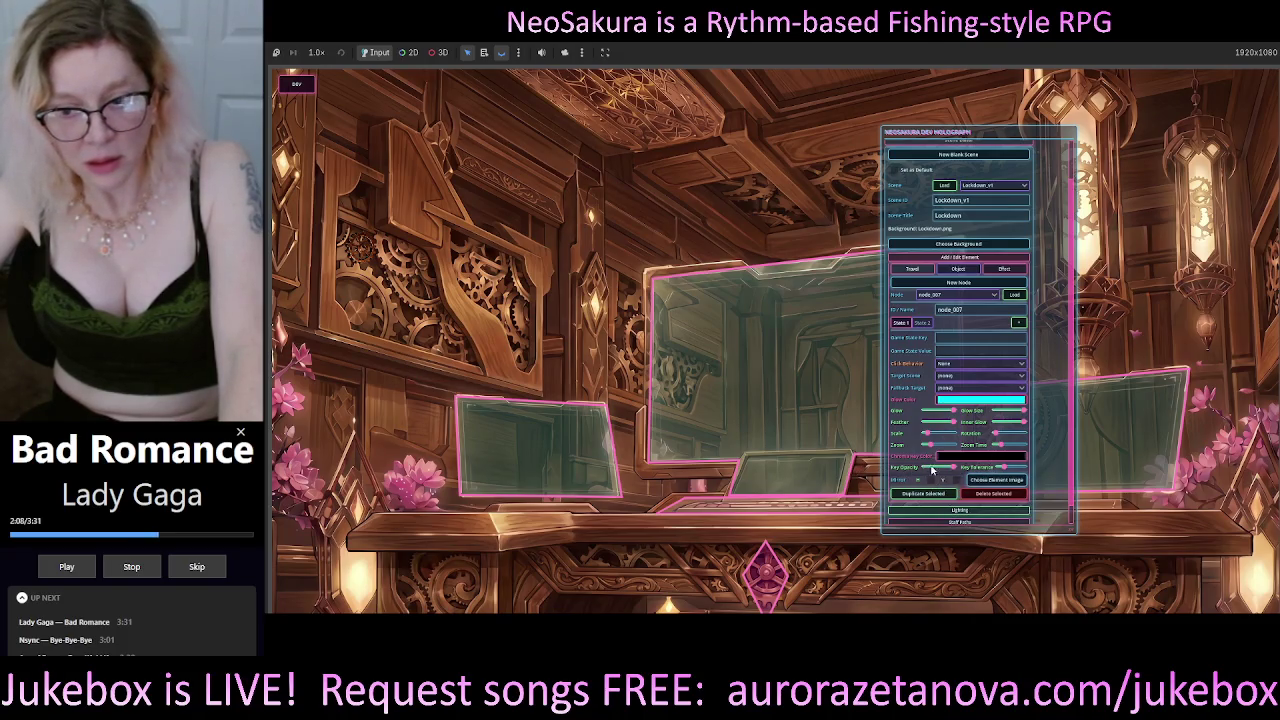
drag(951, 473, 924, 475)
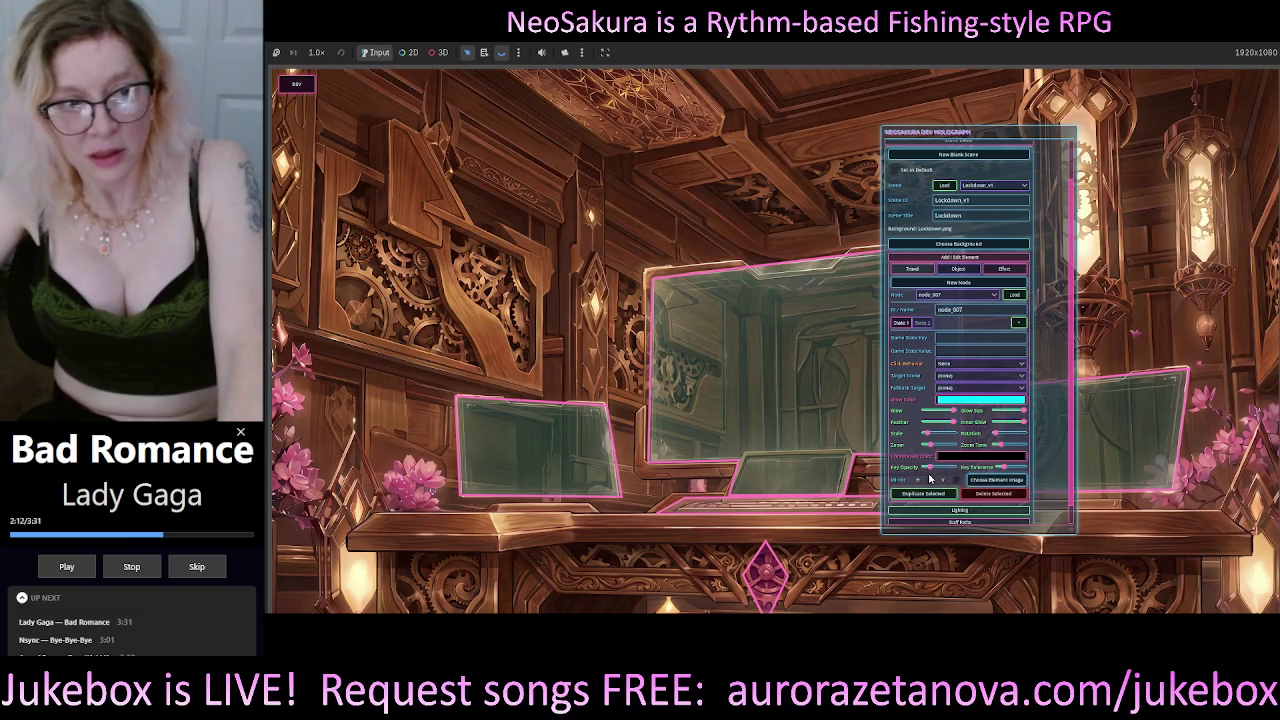
click(369, 256)
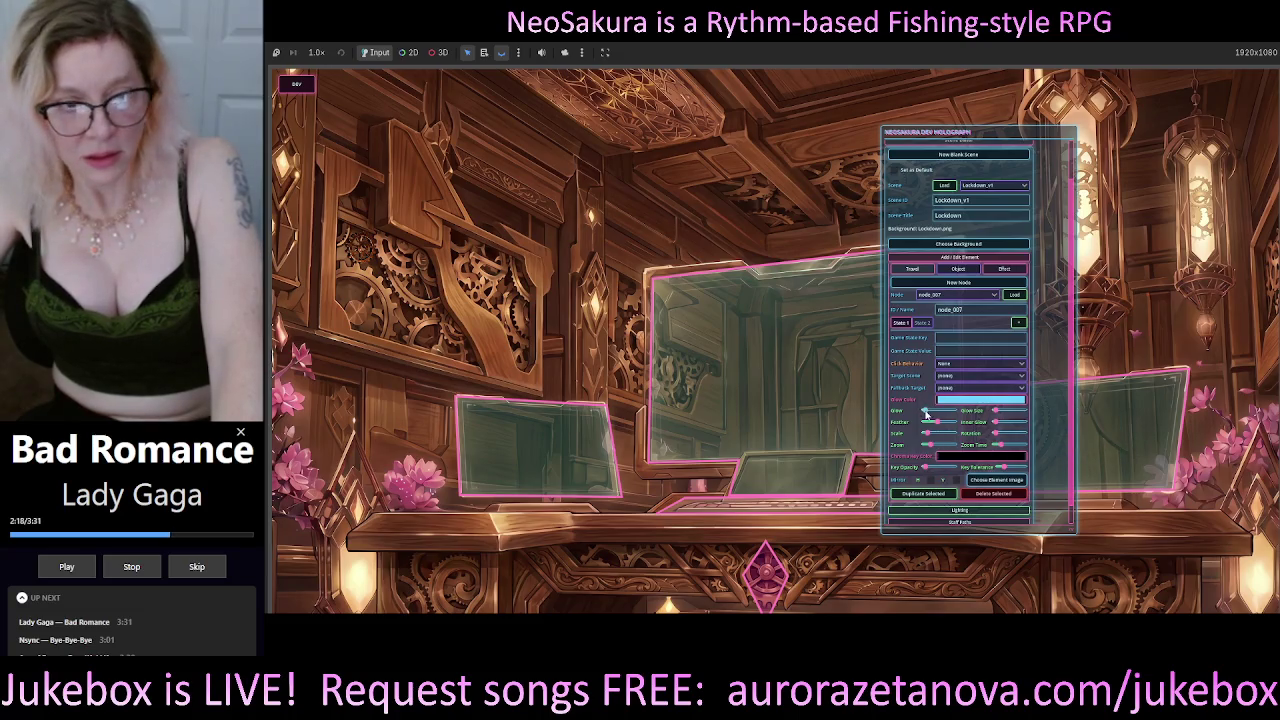
mouse_move(996, 410)
mouse_down()
mouse_move(1022, 410)
mouse_move(985, 412)
mouse_up()
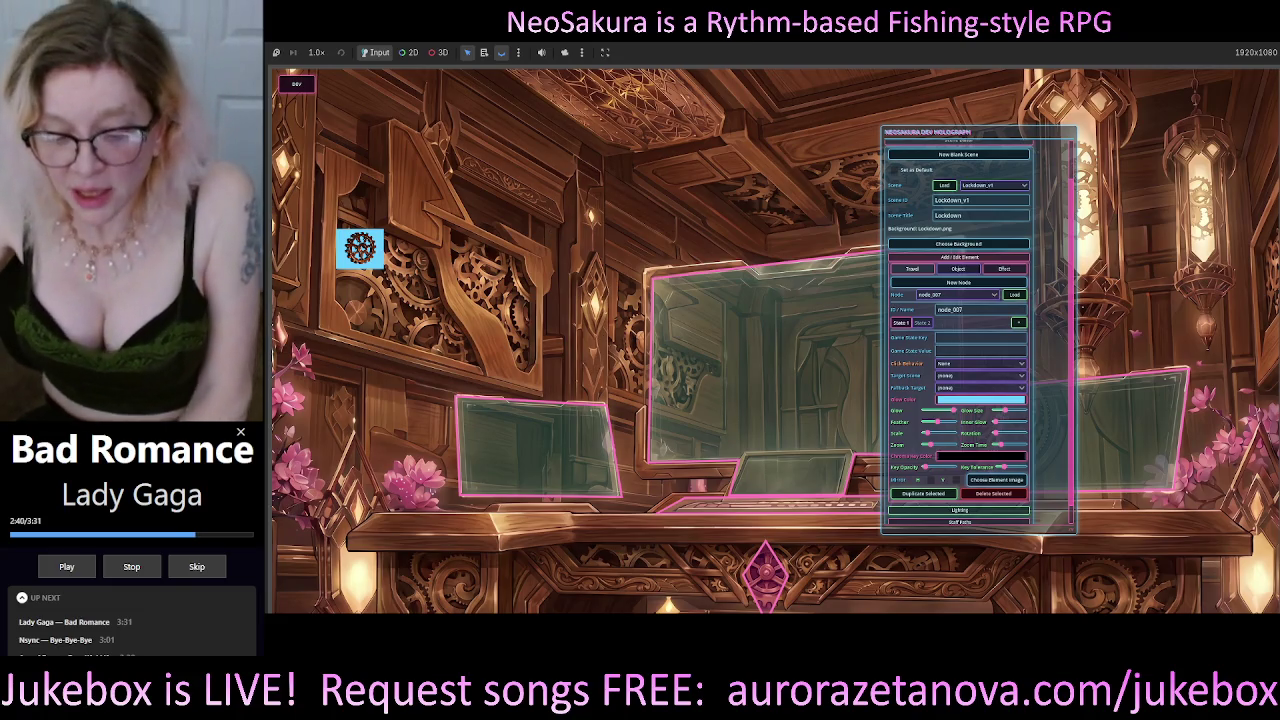
Switch to Codex and start voice dictation of a follow-up about the chroma key and glow.
key(alt+Tab)
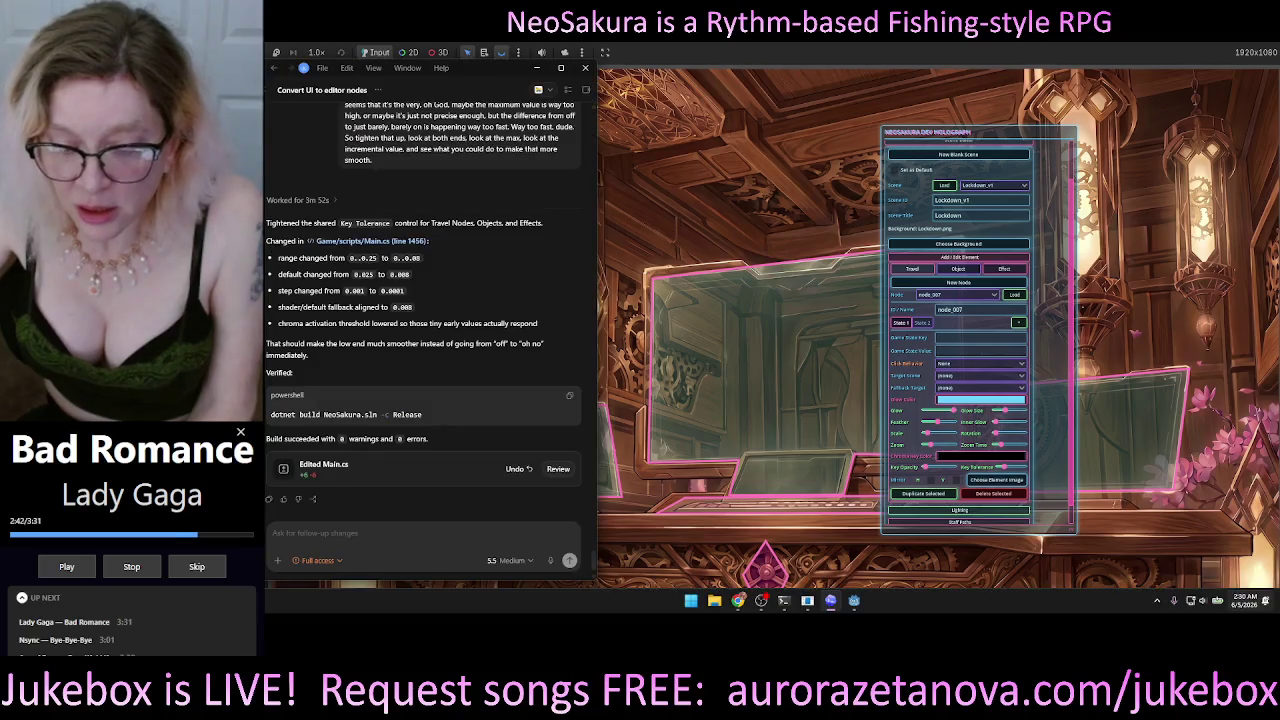
click(351, 532)
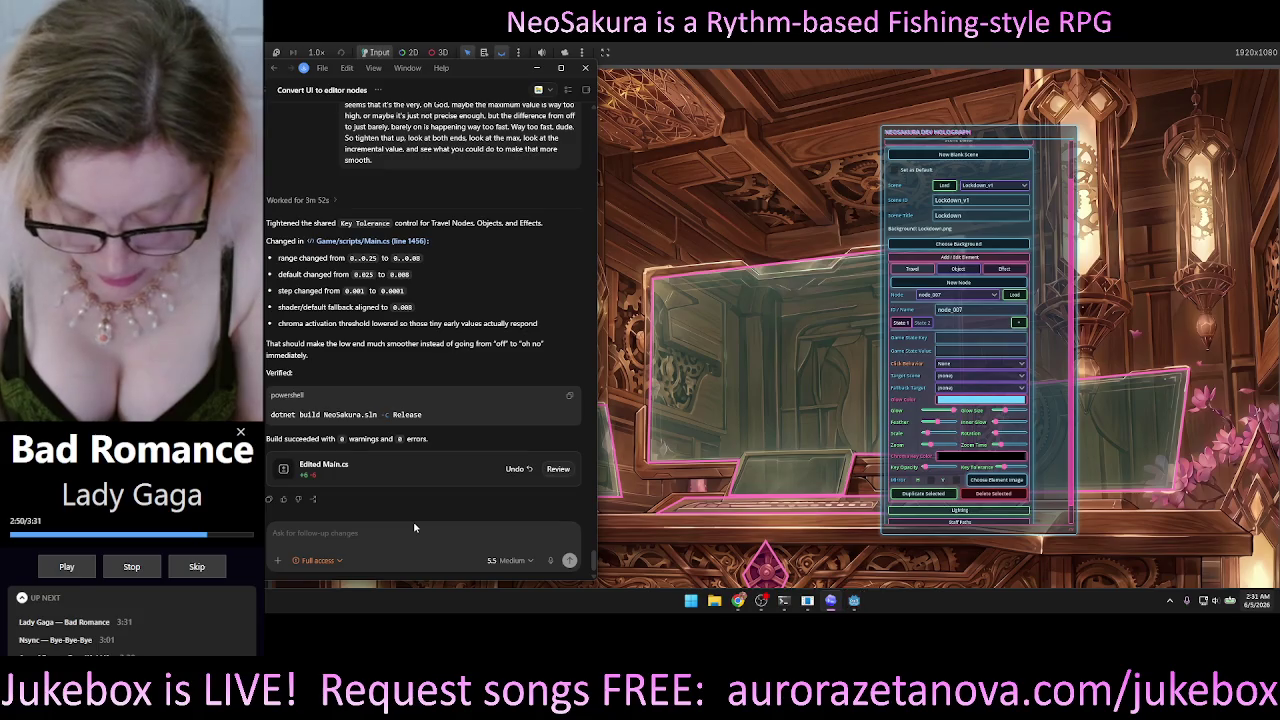
click(550, 562)
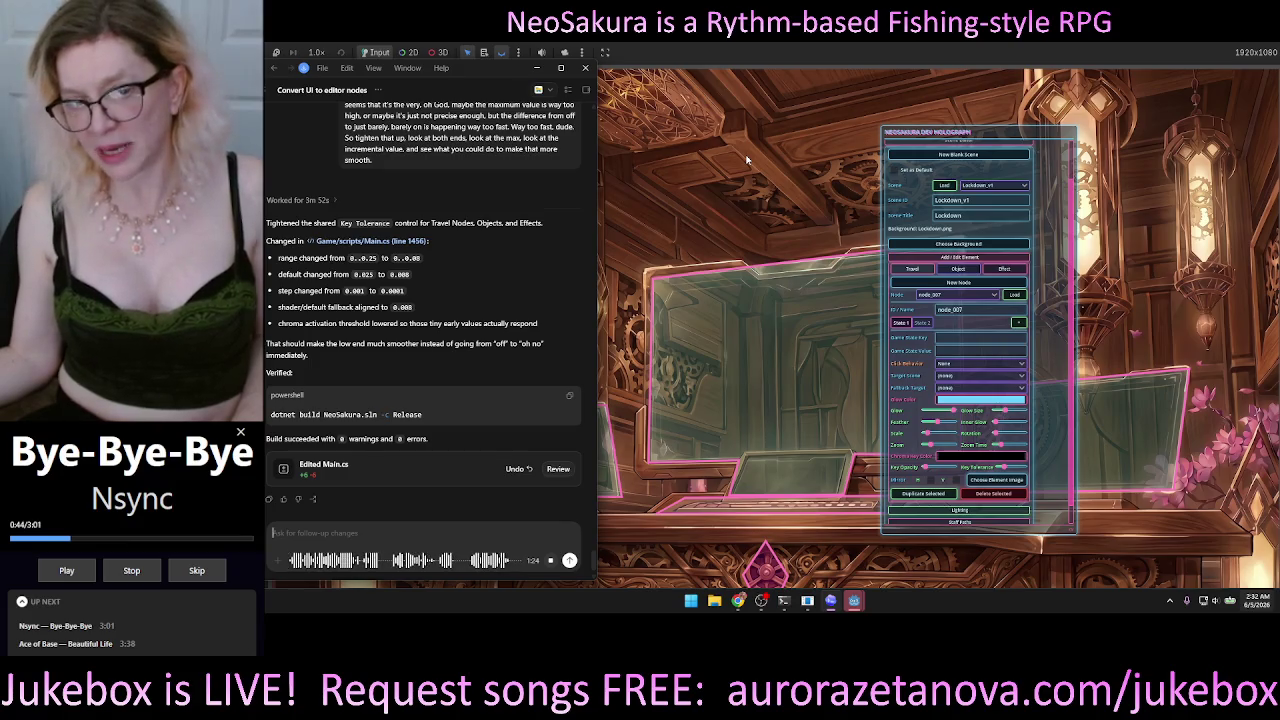
Stop dictation and send the request to make the glow follow keyed pixels with tighter tolerance.
click(551, 562)
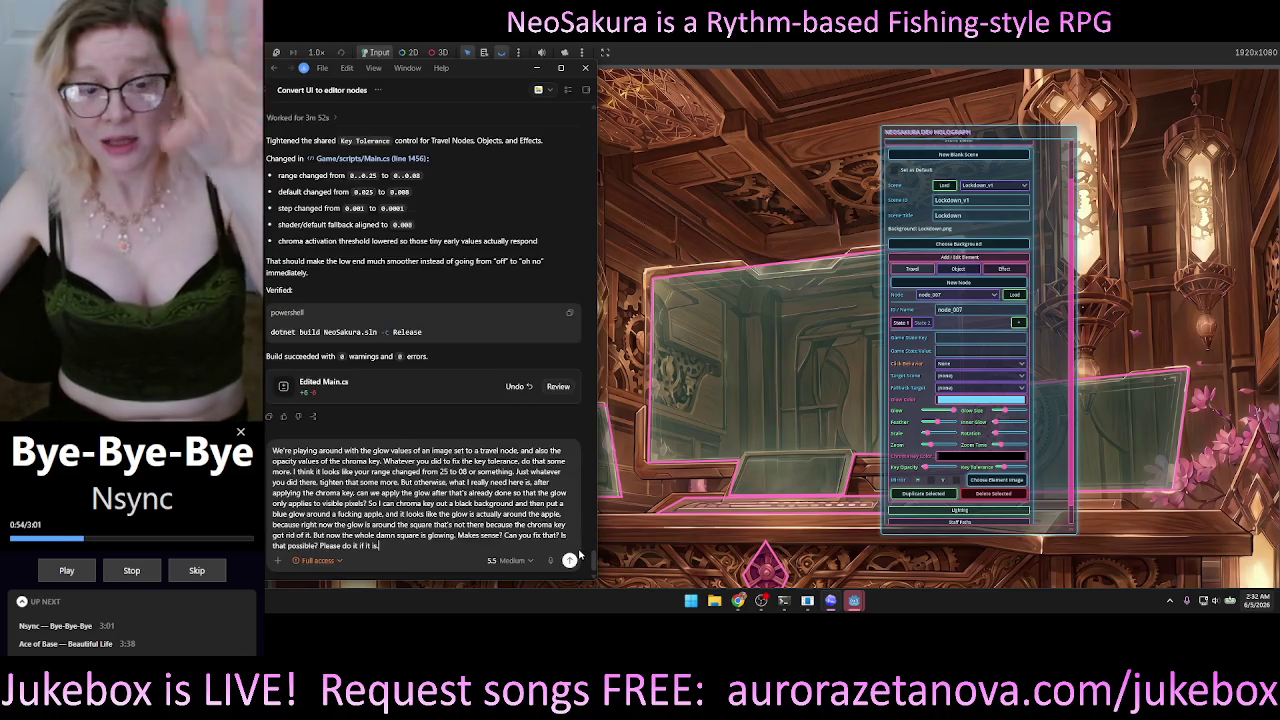
click(569, 560)
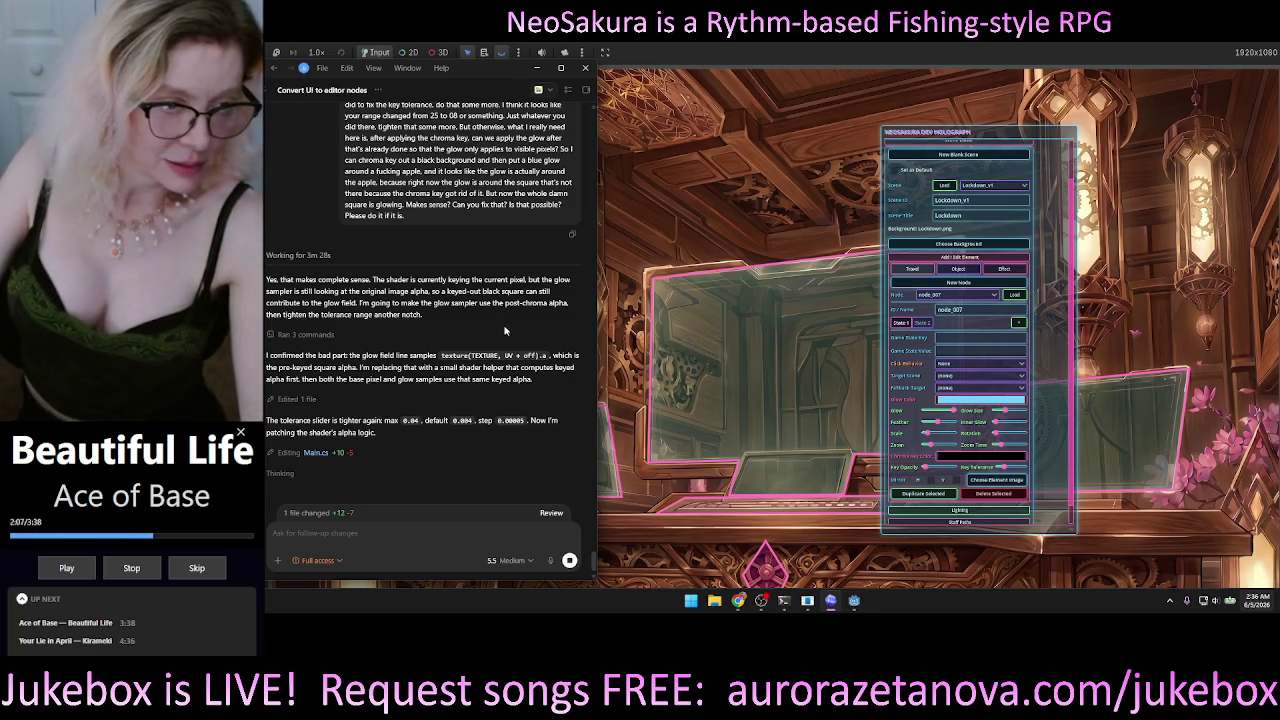
Focus the Codex follow-up box while Codex finishes the glow fix and runs dotnet build.
click(522, 448)
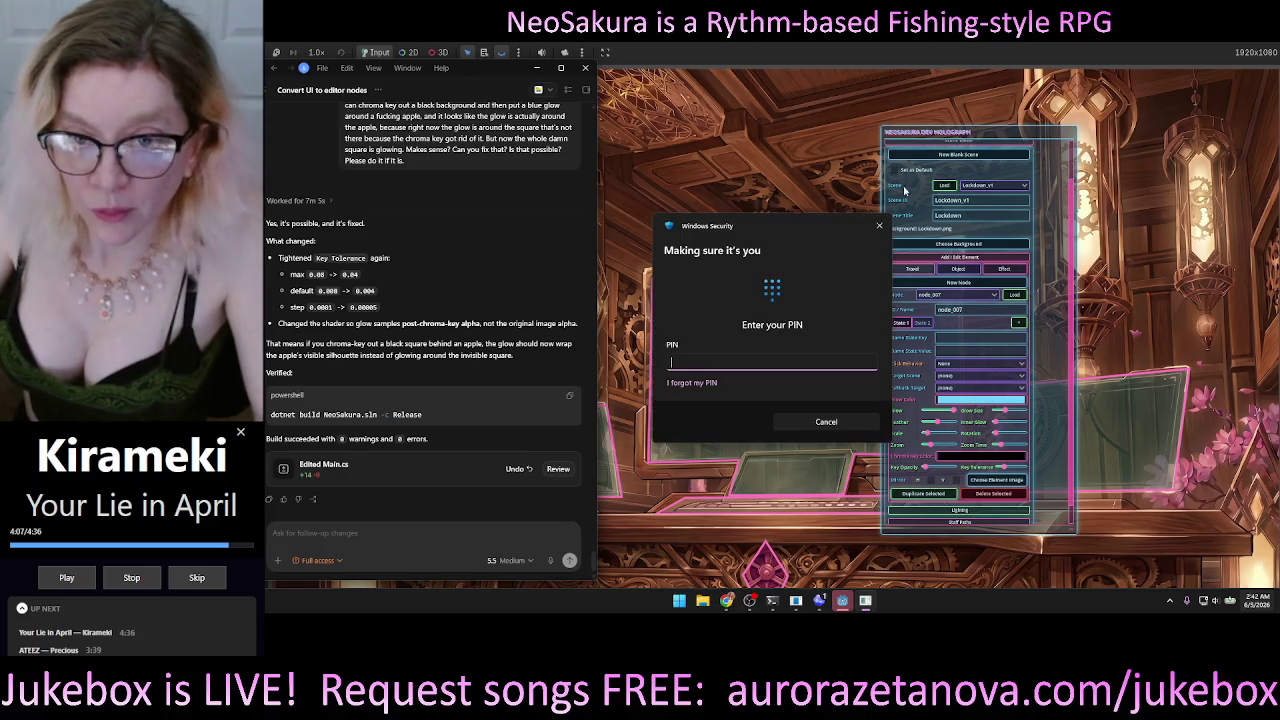
Type the account PIN into the Windows Security identity check.
text(123)
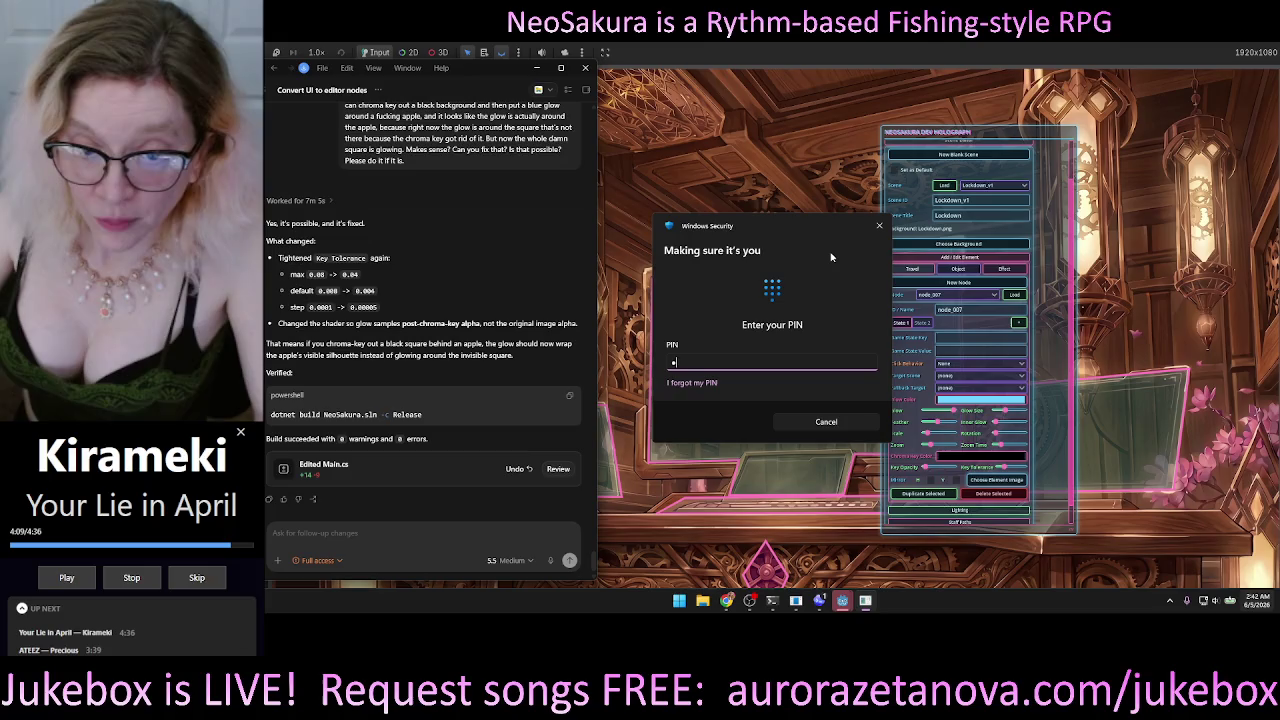
text(4)
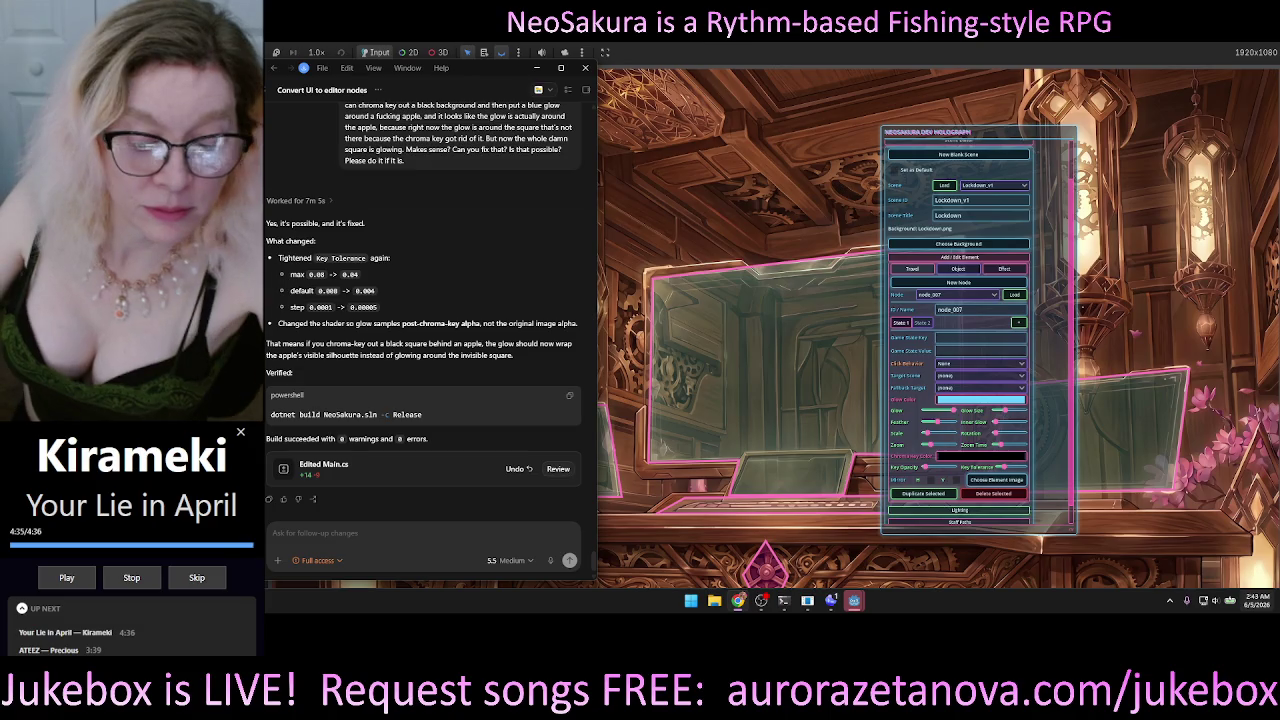
Hide the chat window, move the gear element further right in the room, and stop the game.
key(super+i)
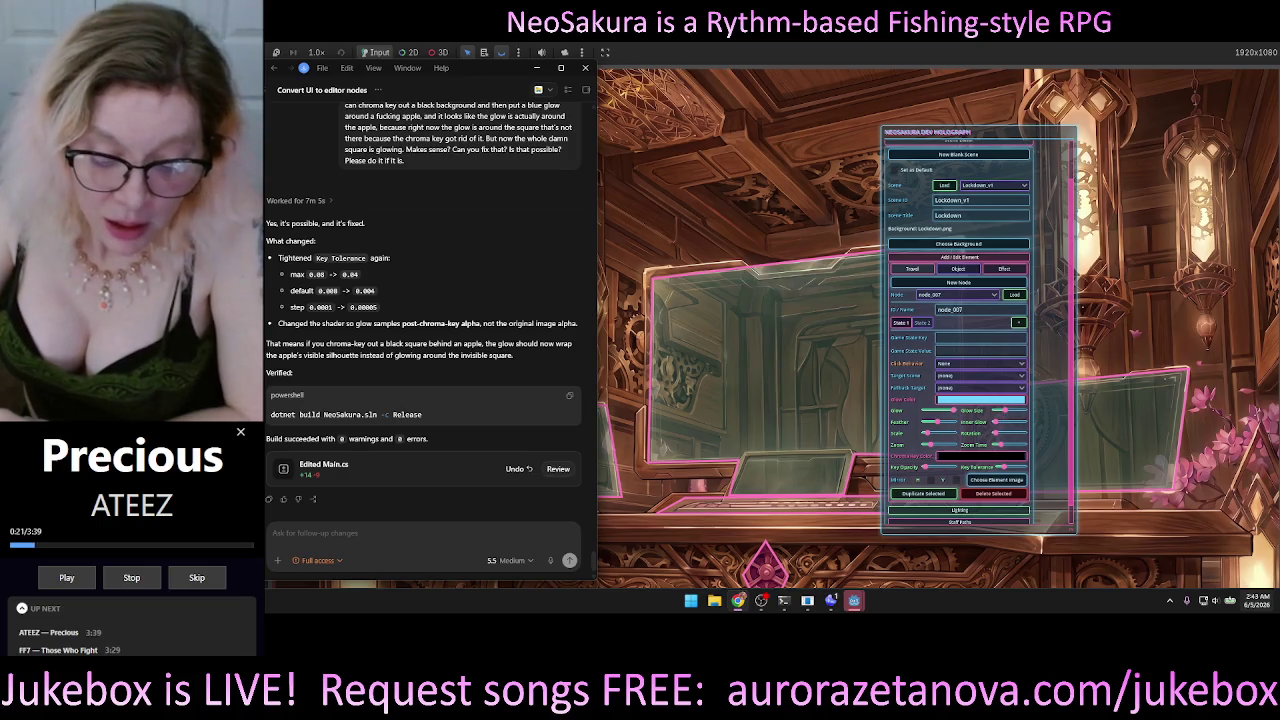
click(536, 67)
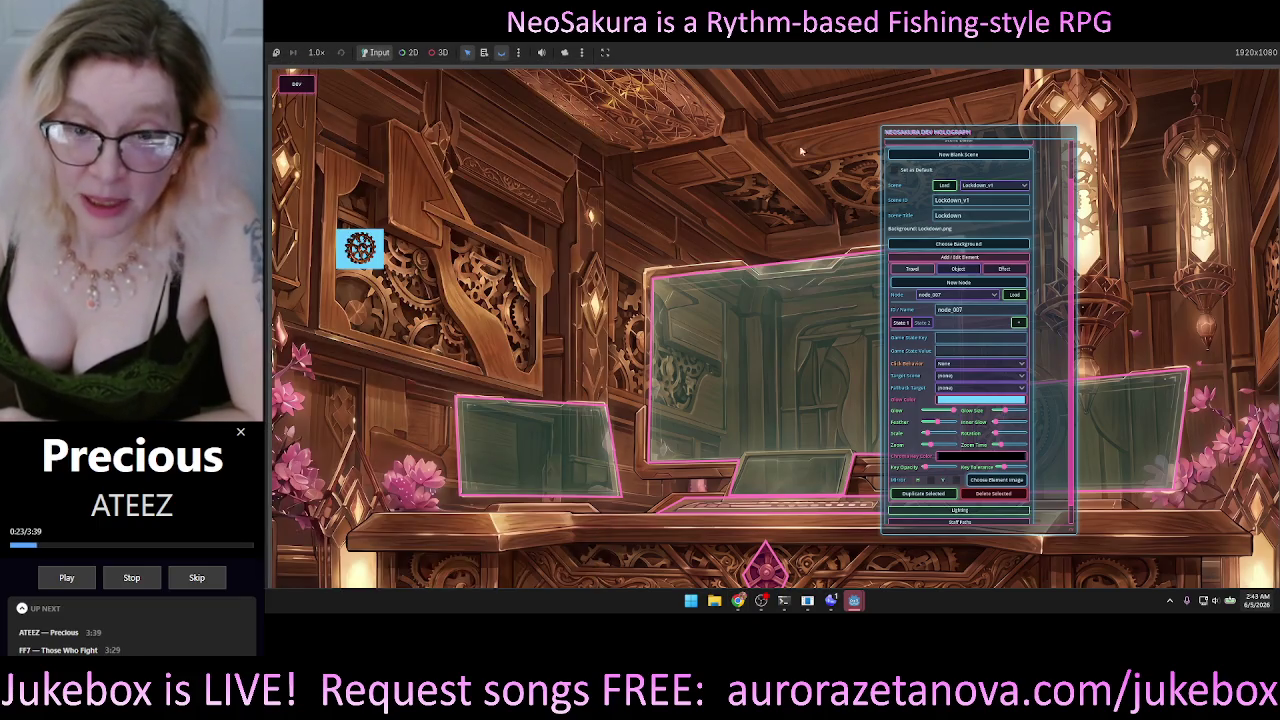
mouse_move(360, 250)
mouse_down()
mouse_move(508, 265)
mouse_move(536, 243)
mouse_up()
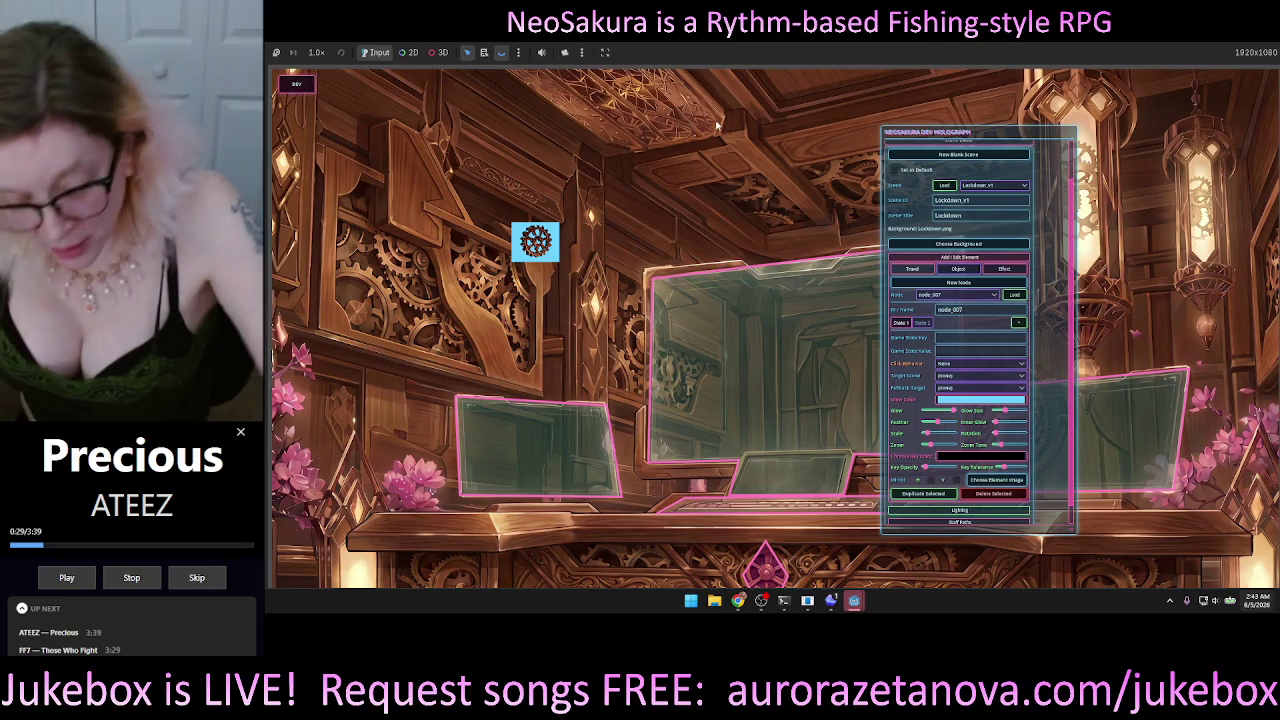
key(F8)
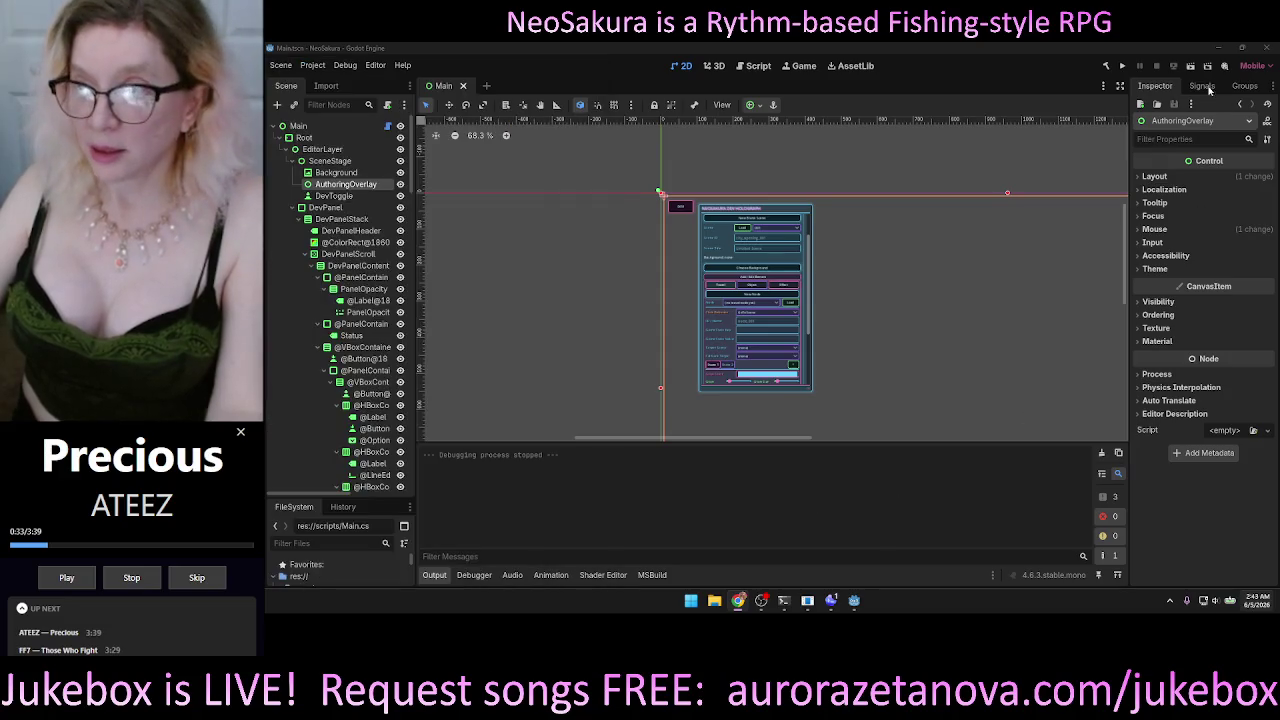
Rerun the NeoSakura project and drag the OpenAI Platform browser window over the scene.
click(1122, 66)
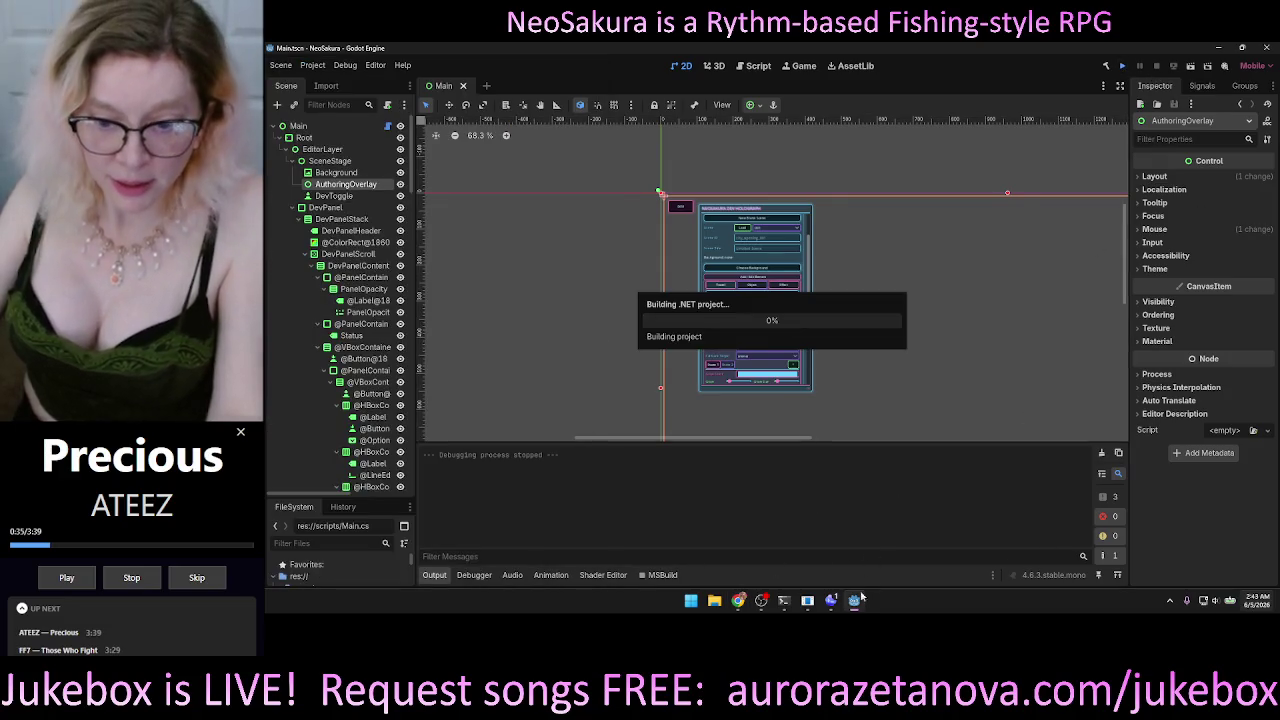
click(832, 602)
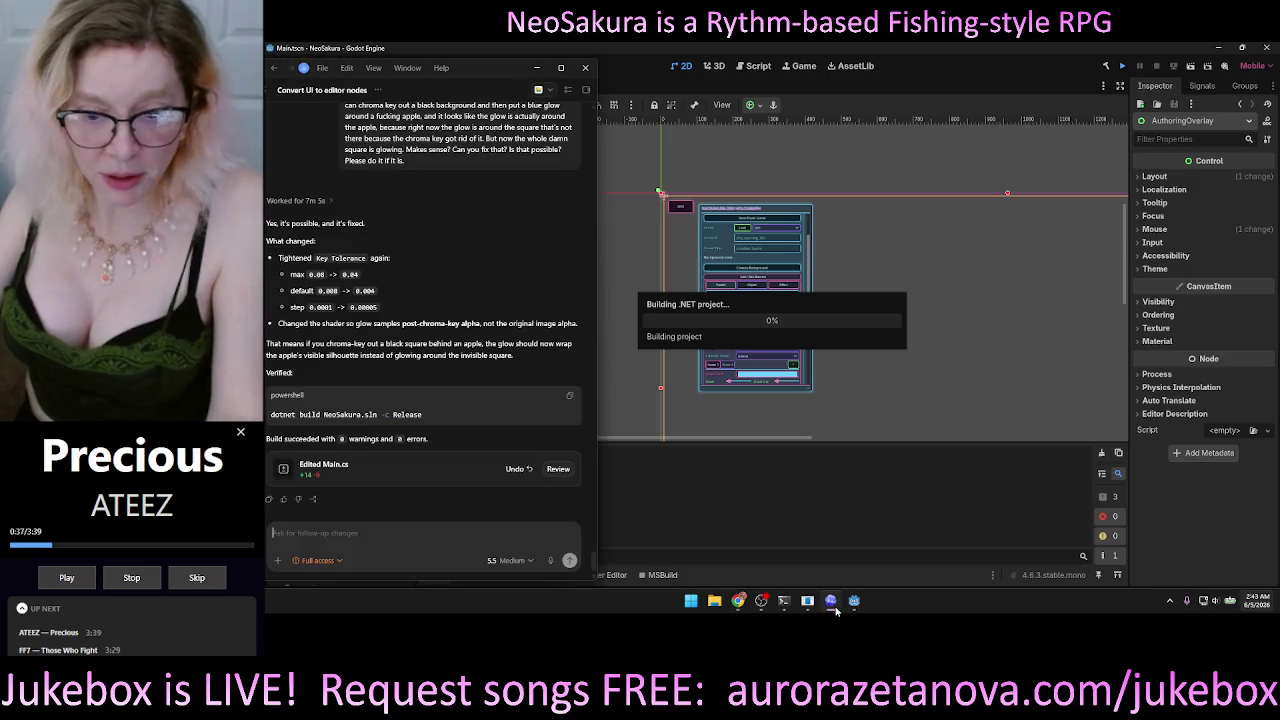
click(831, 602)
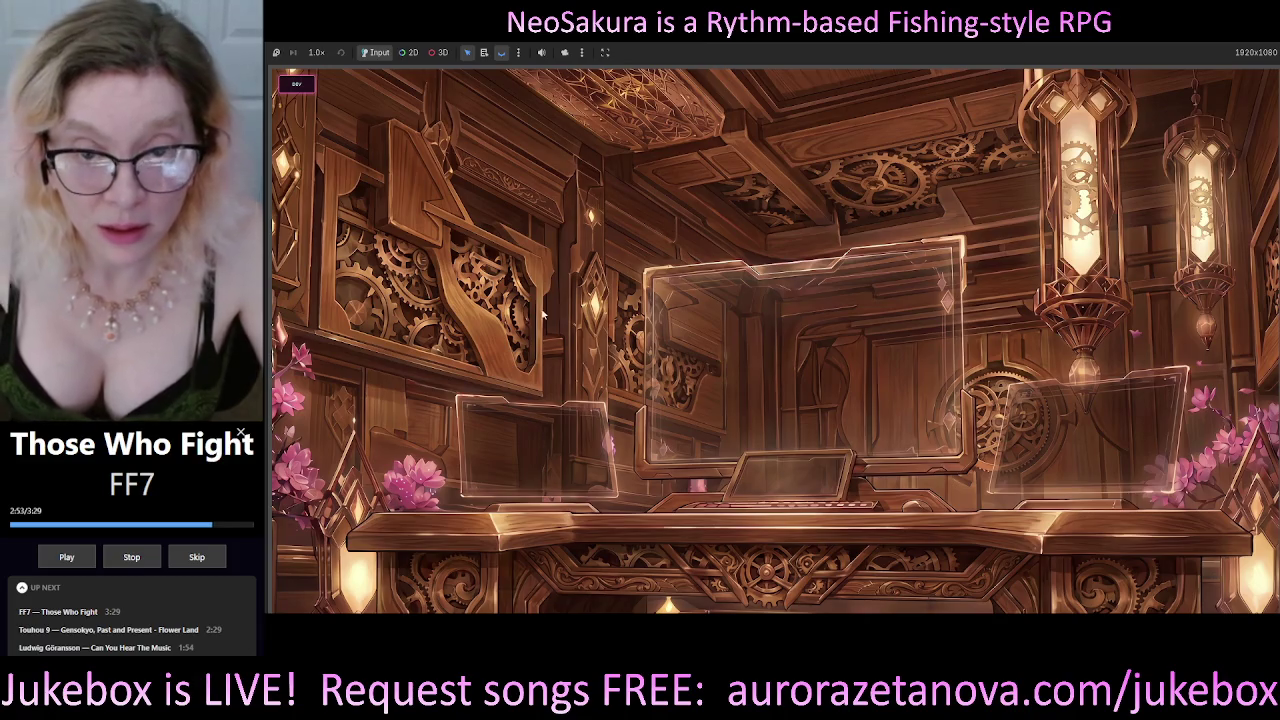
mouse_move(270, 166)
mouse_down()
mouse_move(610, 166)
mouse_move(701, 97)
mouse_up()
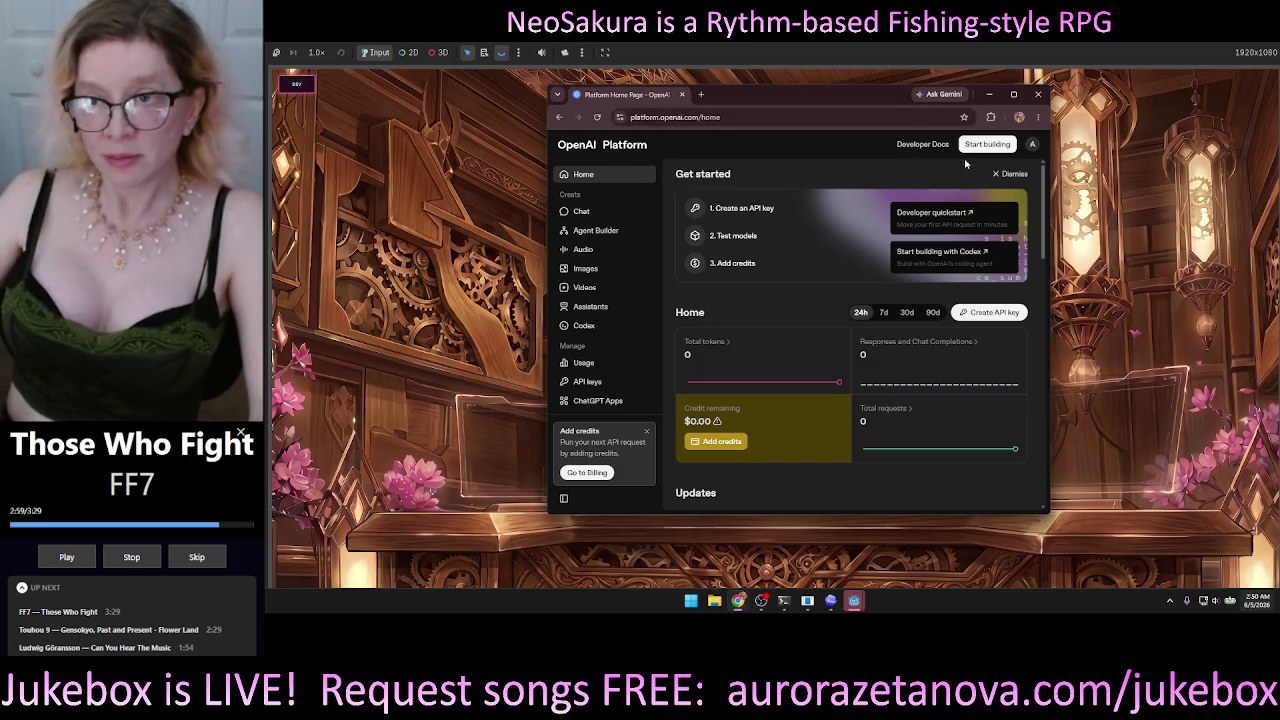
Reposition the OpenAI Platform browser lower over the scene and return to the Create new secret key dialog.
drag(1046, 215, 1047, 222)
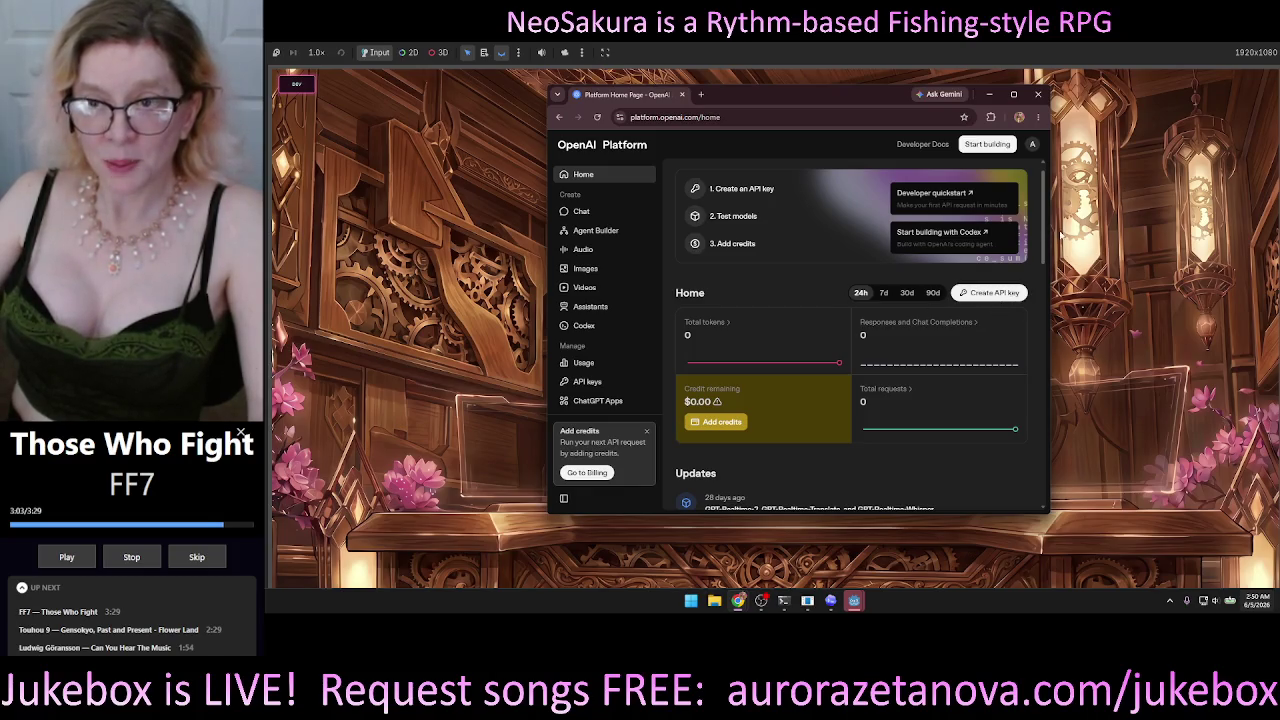
scroll(1050, 233, up, 1)
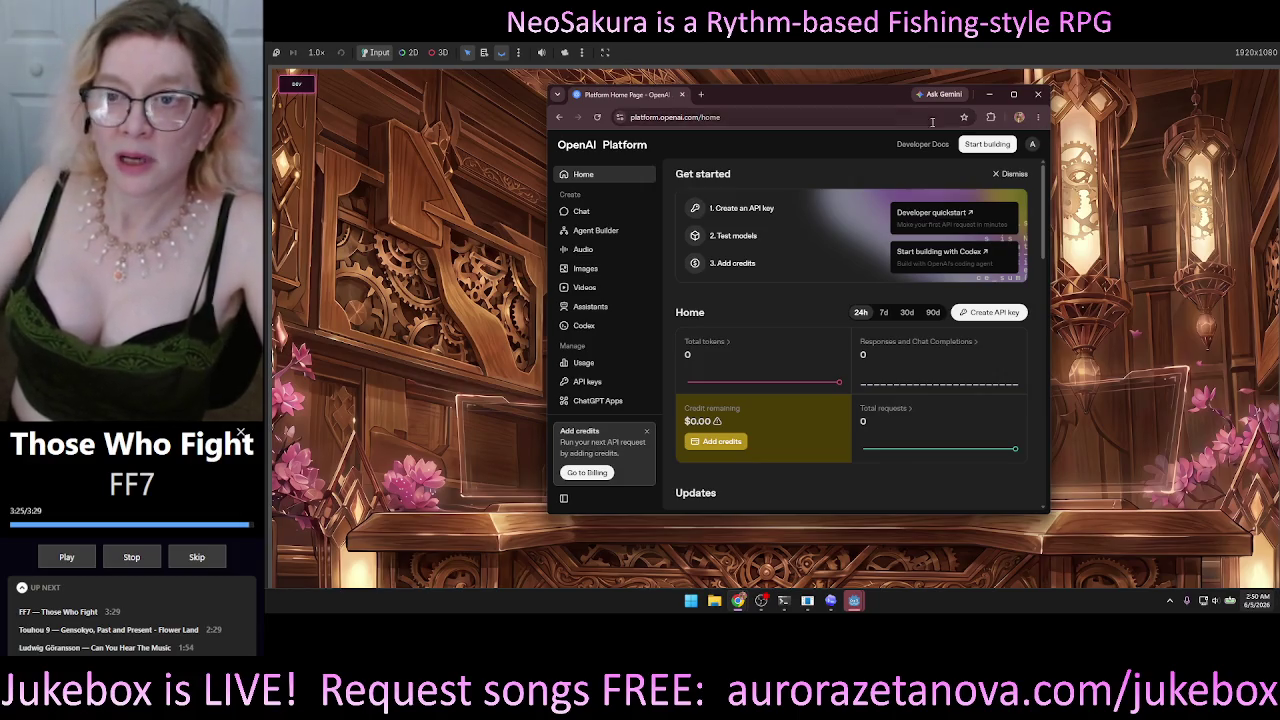
drag(774, 98, 766, 99)
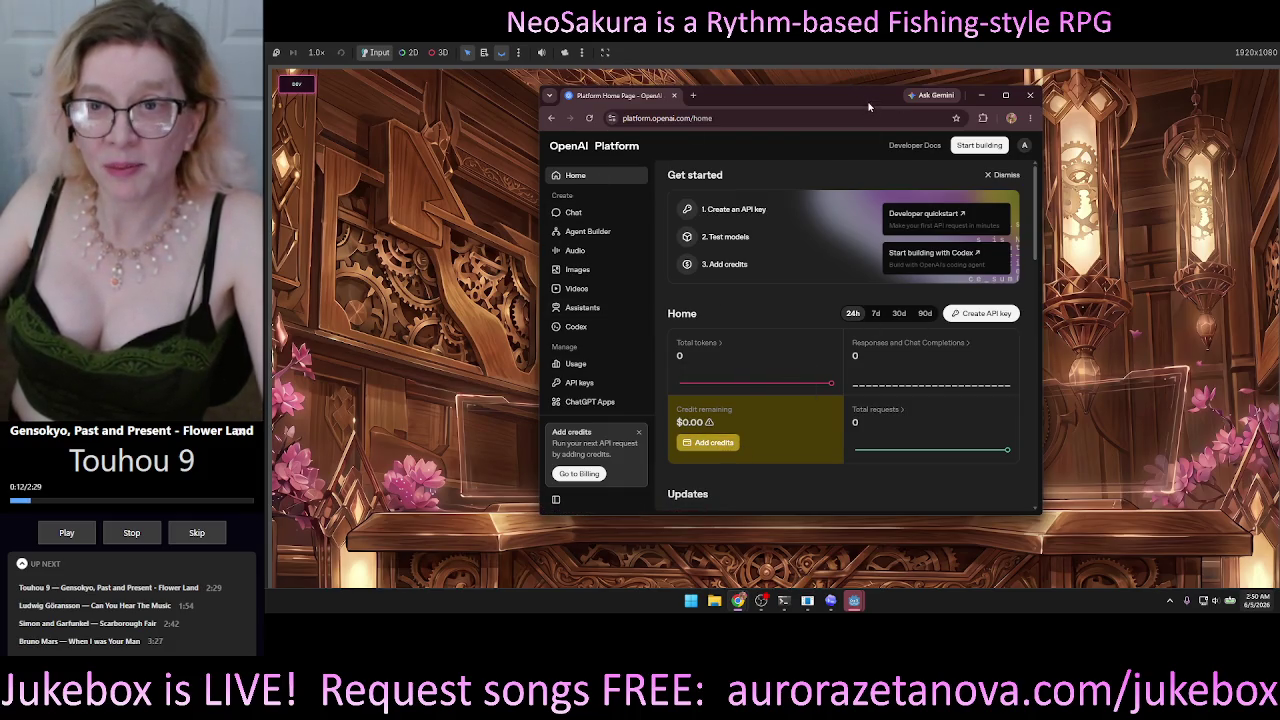
drag(866, 97, 864, 104)
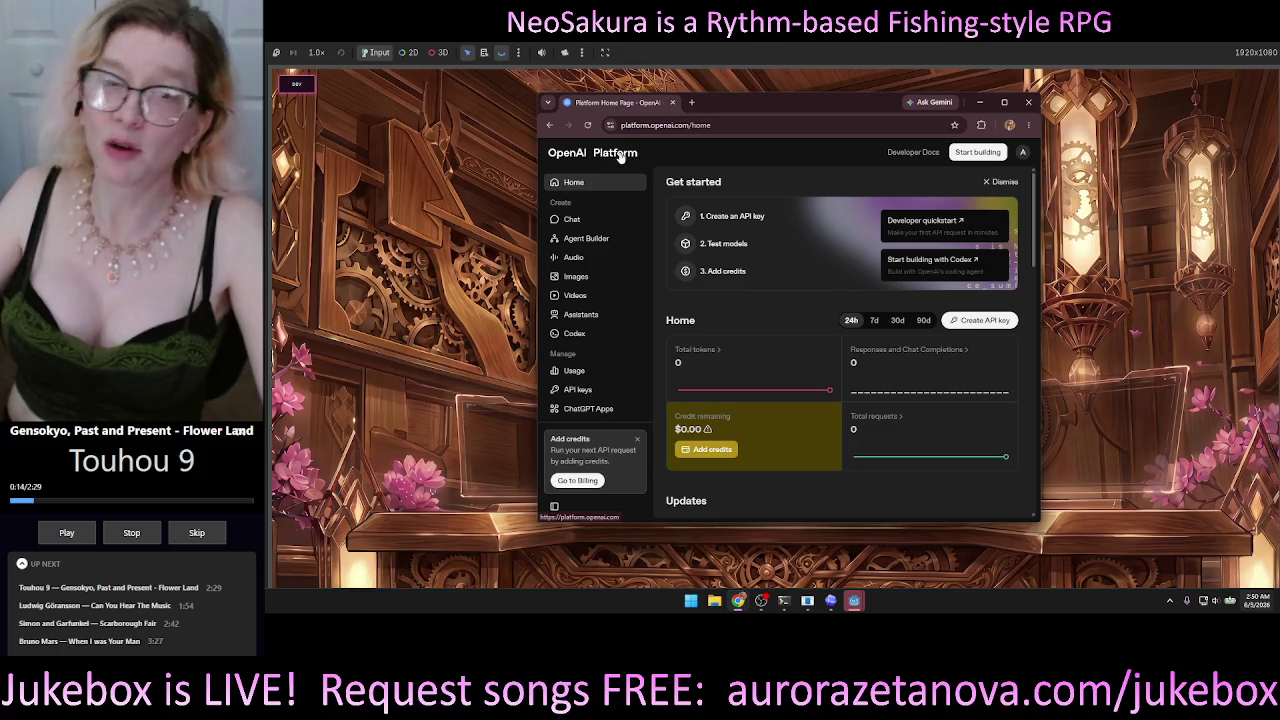
drag(821, 103, 810, 109)
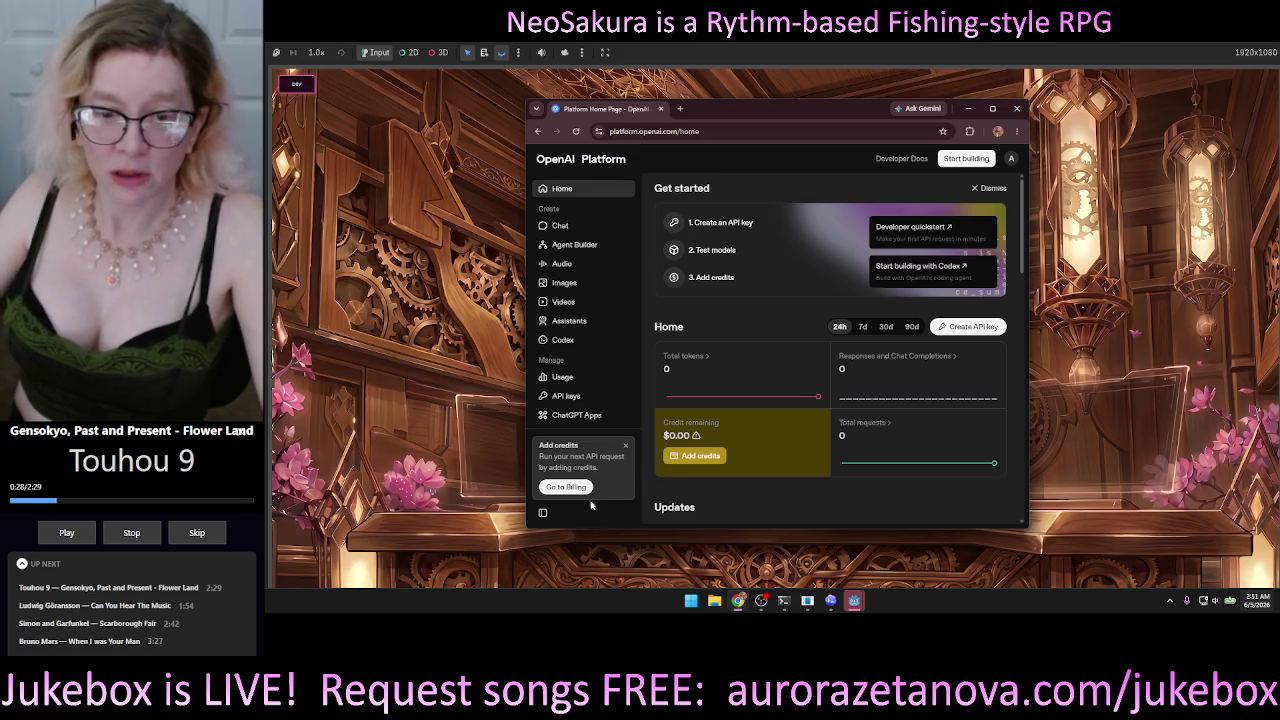
drag(828, 106, 827, 159)
key(alt+Tab)
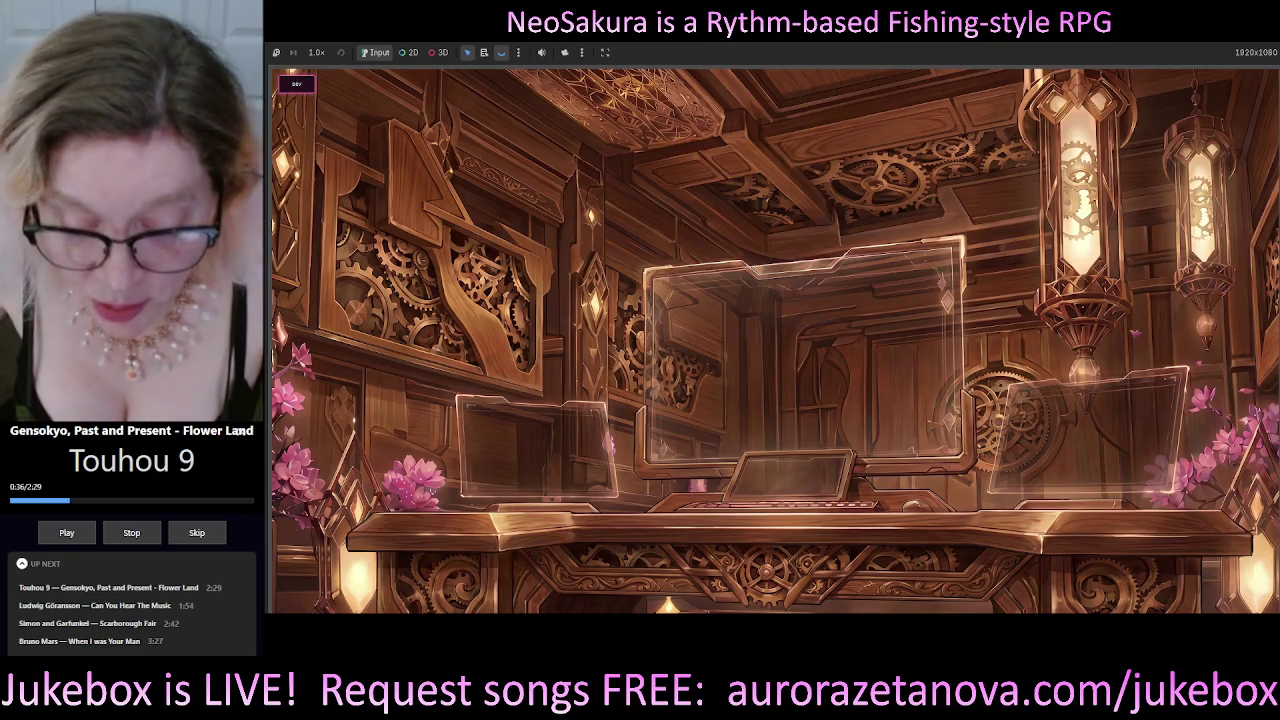
key(alt+Tab)
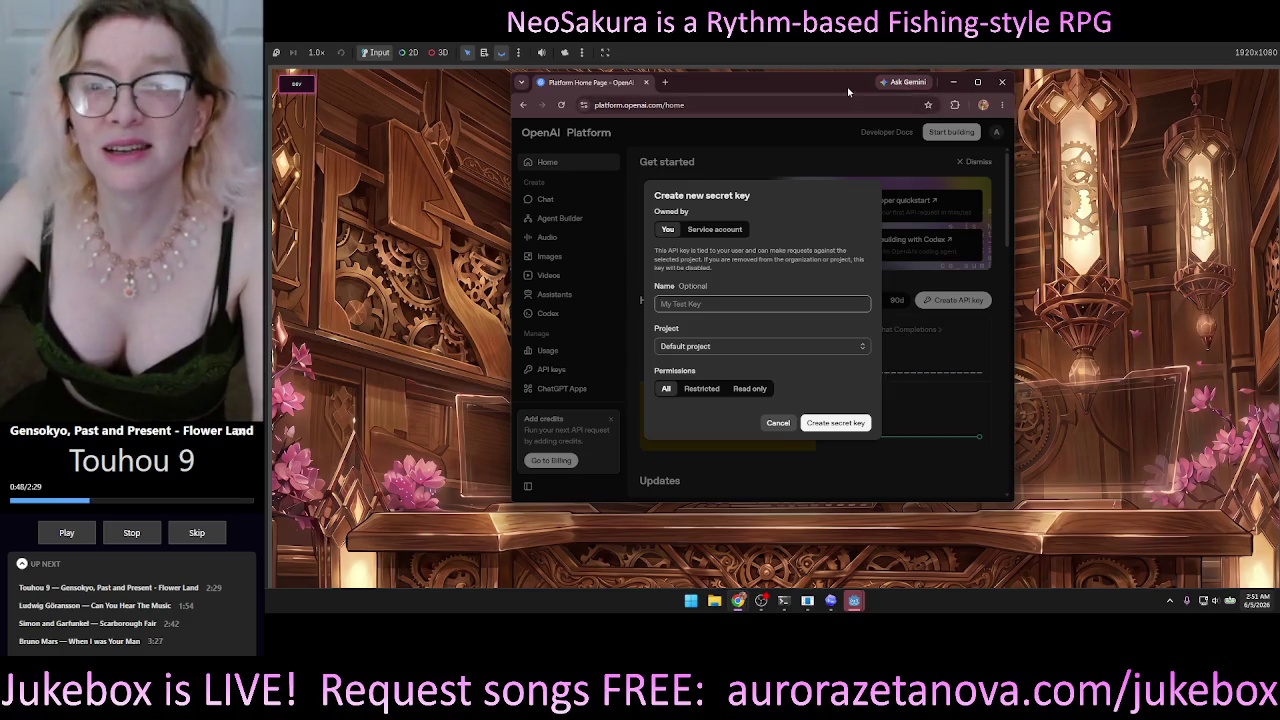
Drag the Chrome window down off-screen to reveal the NeoSakura wooden room scene.
mouse_move(847, 87)
mouse_down()
mouse_move(885, 438)
mouse_move(890, 650)
mouse_up()
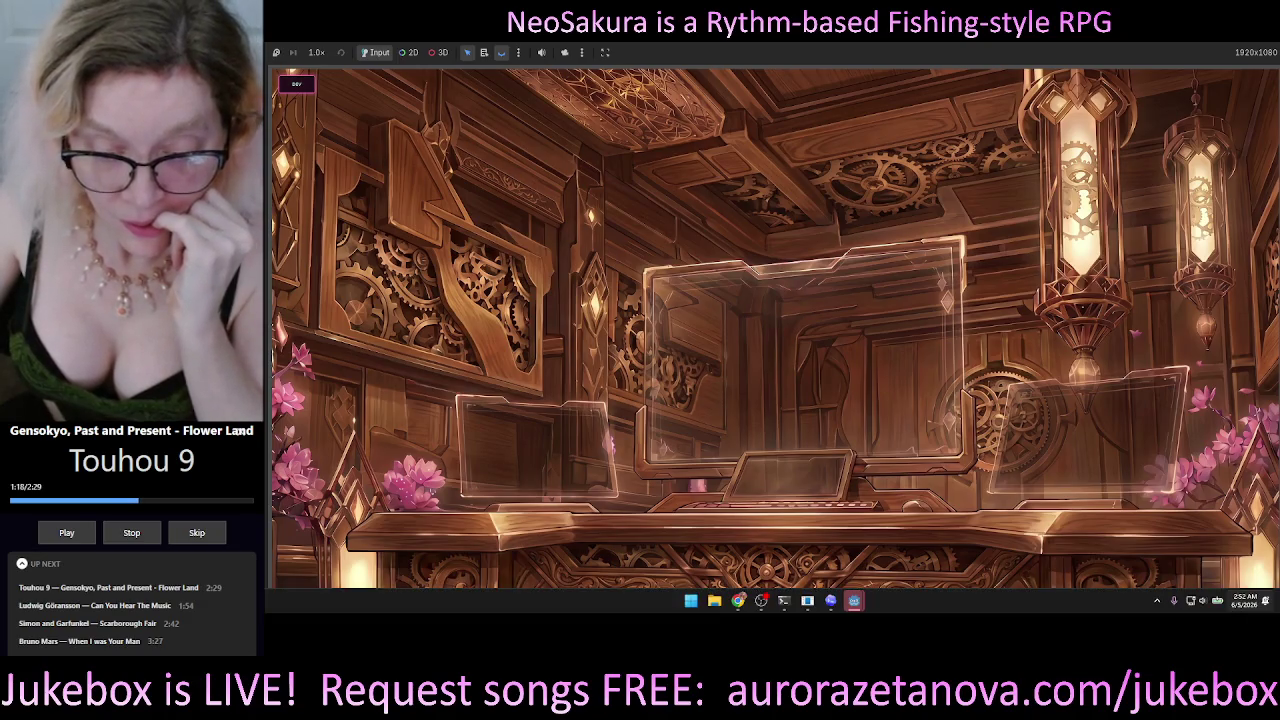
Browse File Explorer to D:\Projects\NeoSakura\Game, then minimize the Explorer window.
click(714, 600)
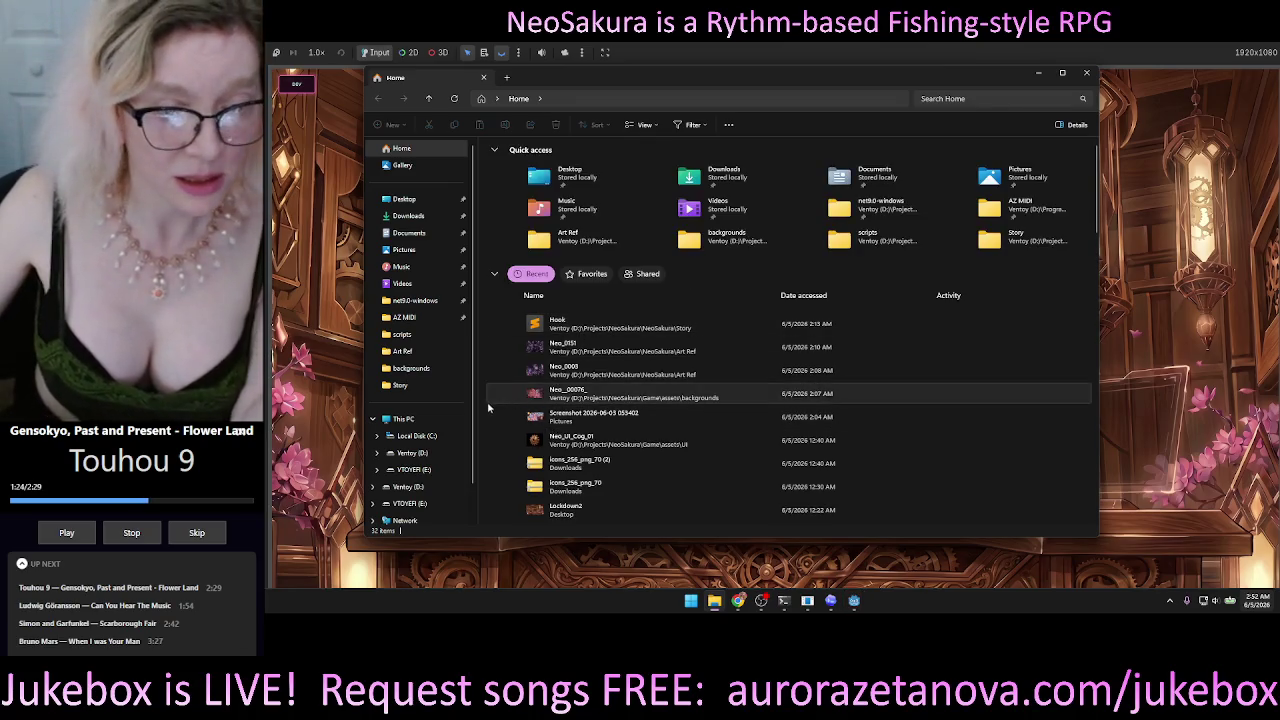
click(427, 455)
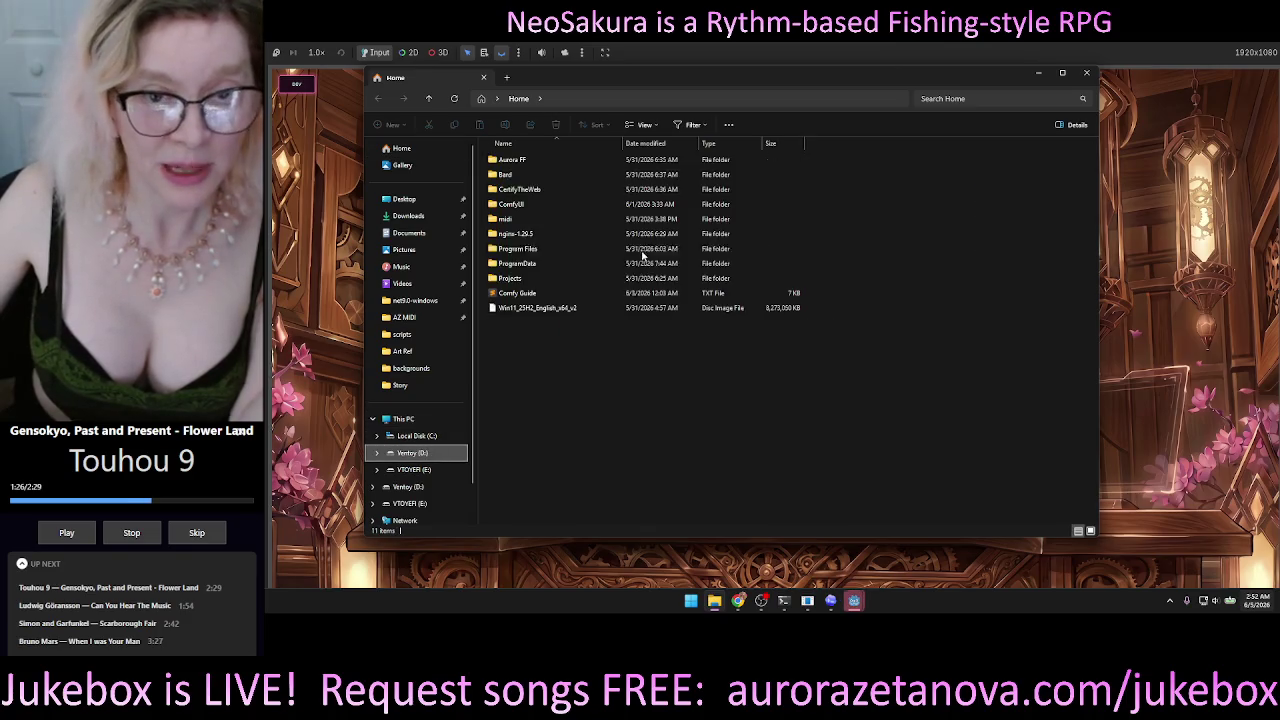
double_click(520, 286)
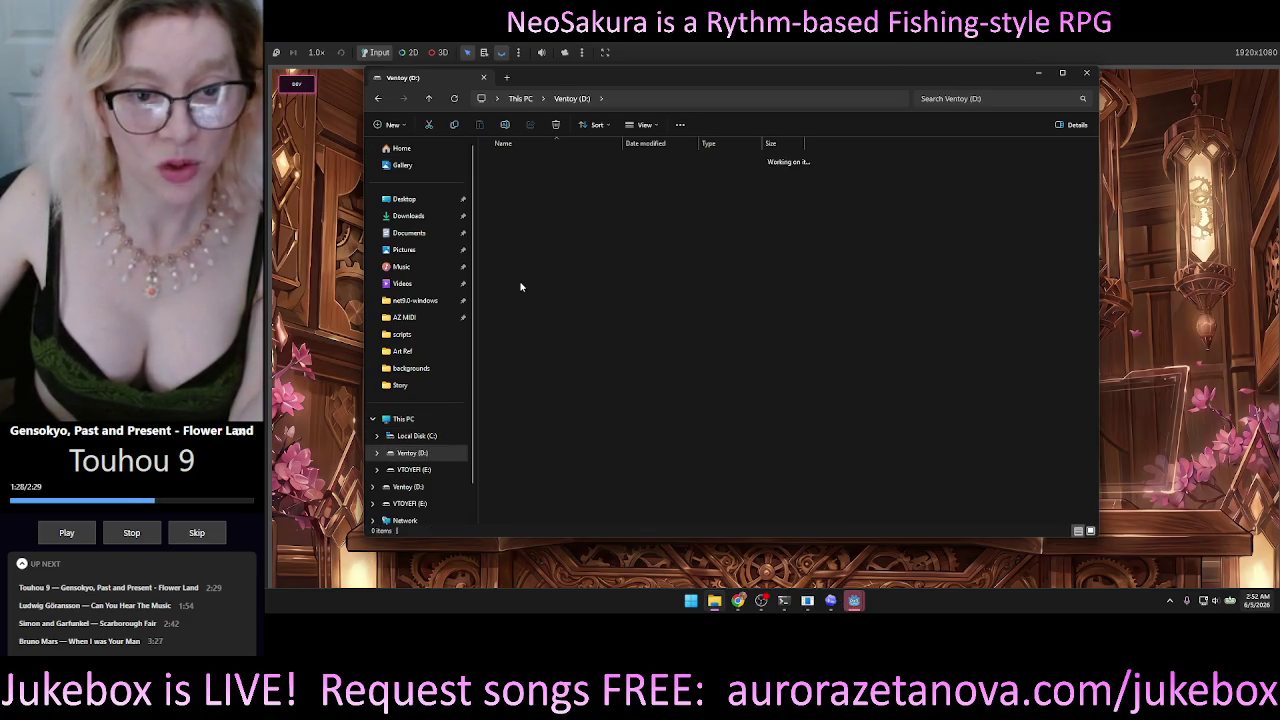
double_click(514, 189)
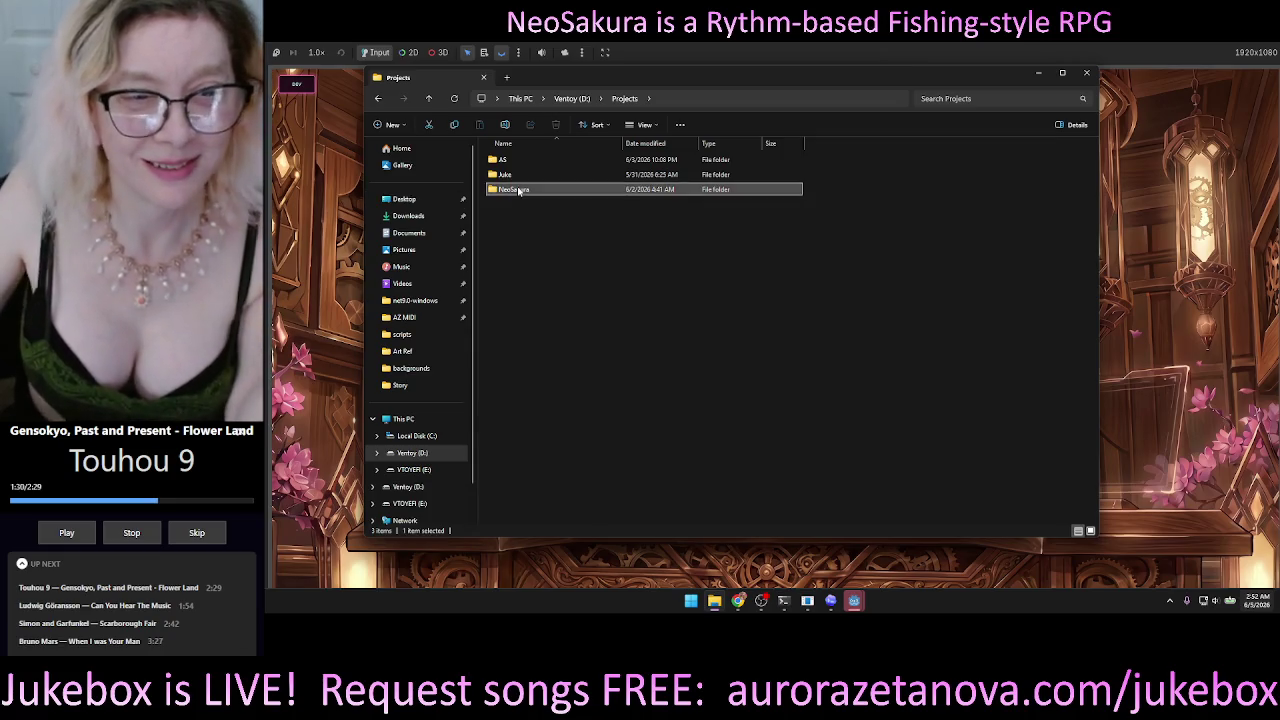
double_click(507, 160)
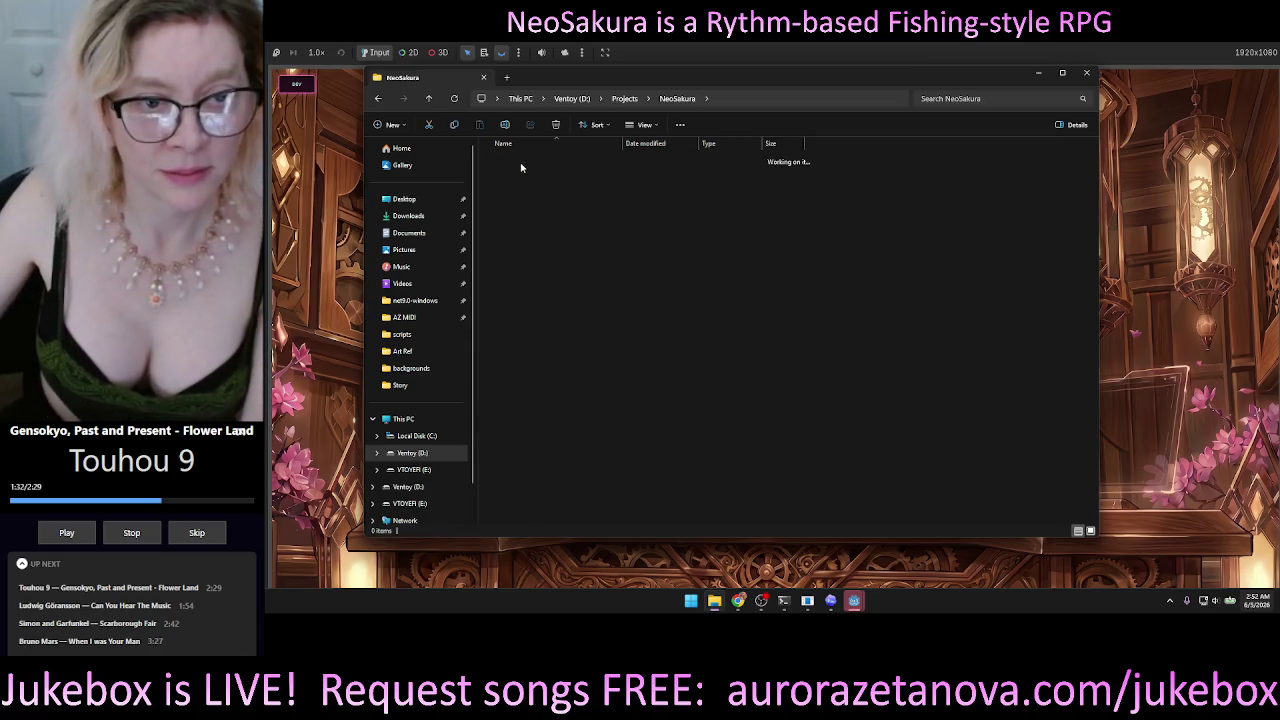
key(super+Down)
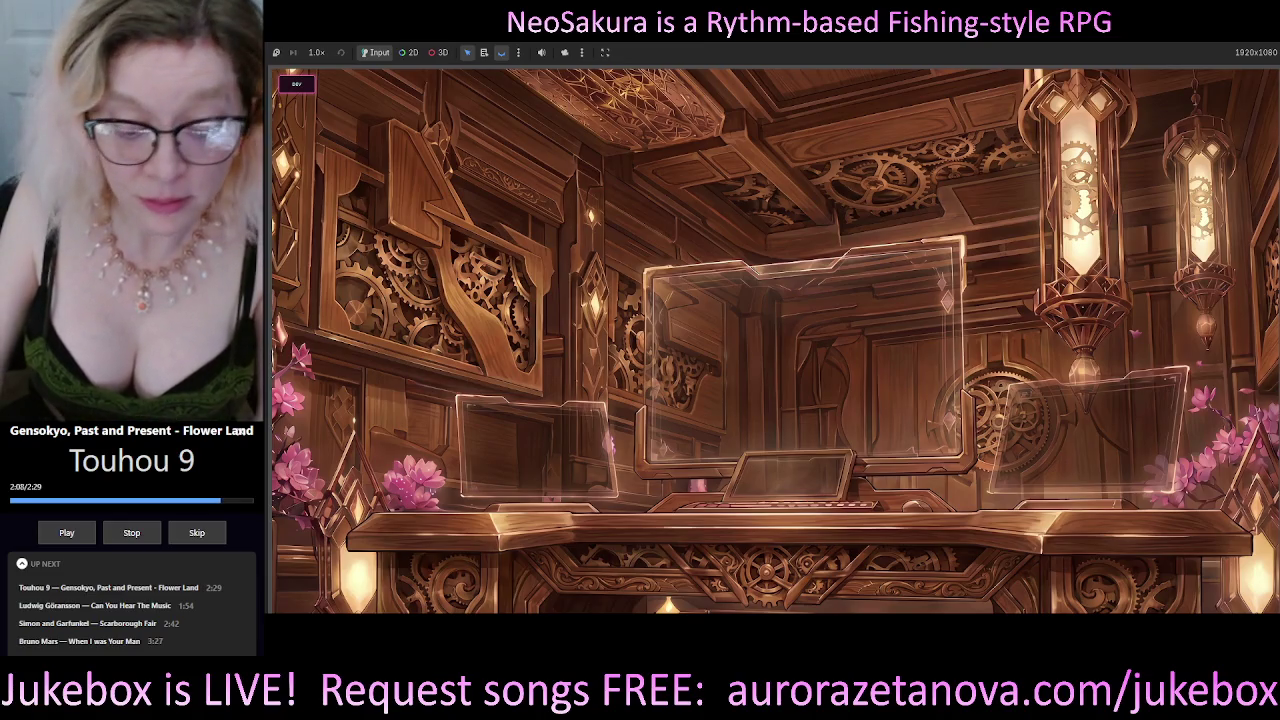
Run the game with F5 and bring up Sublime Text showing the empty New Text Document.txt.
key(F5)
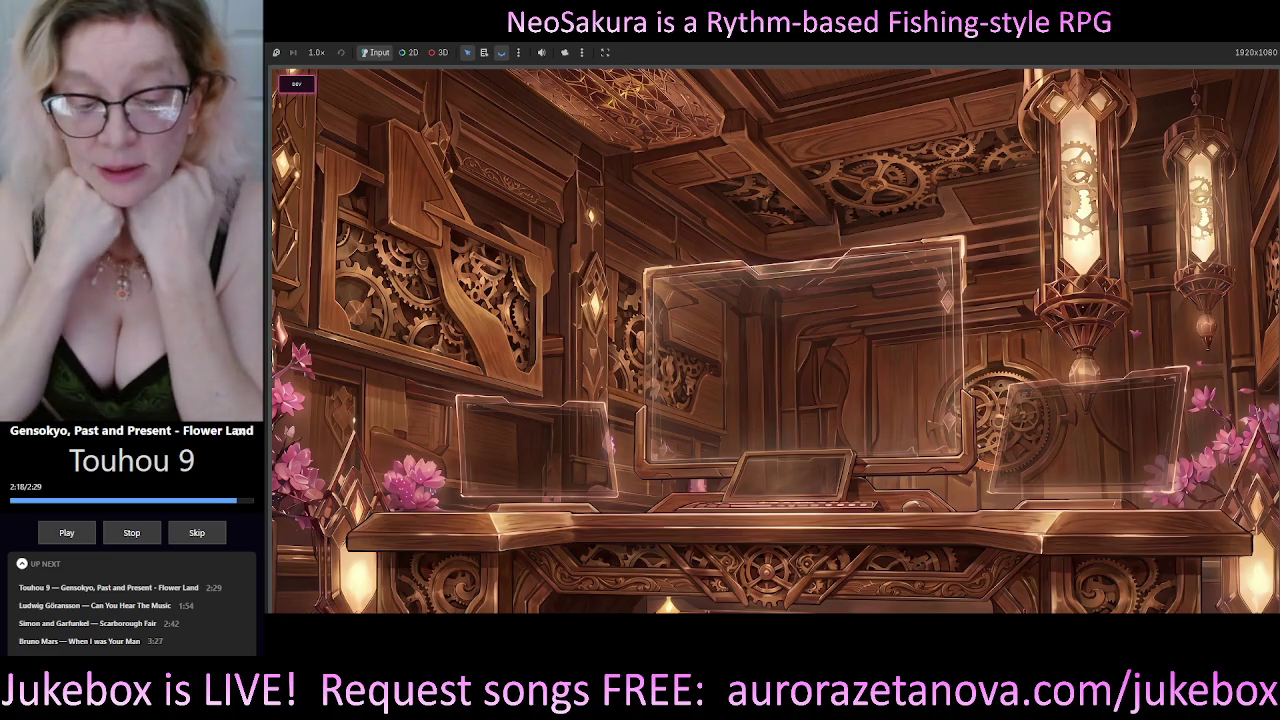
key(alt+Tab)
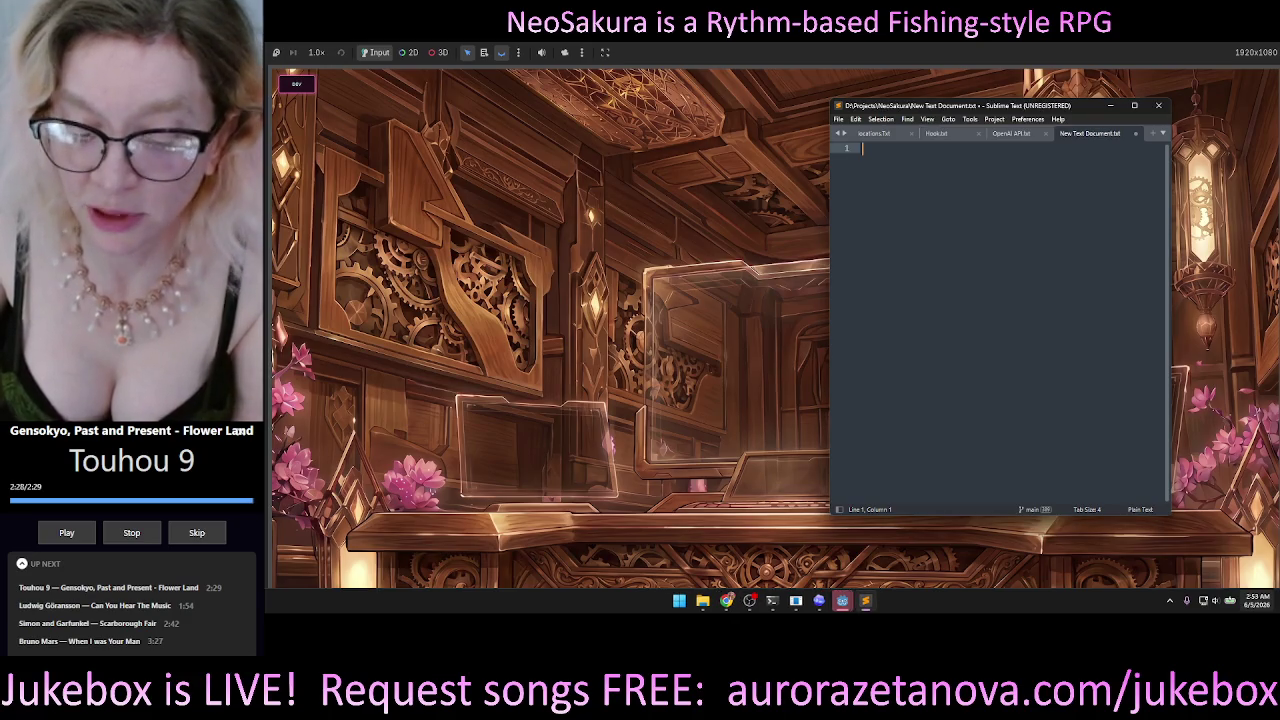
Minimize Sublime Text so the running NeoSakura wooden room scene fills the screen.
click(1110, 105)
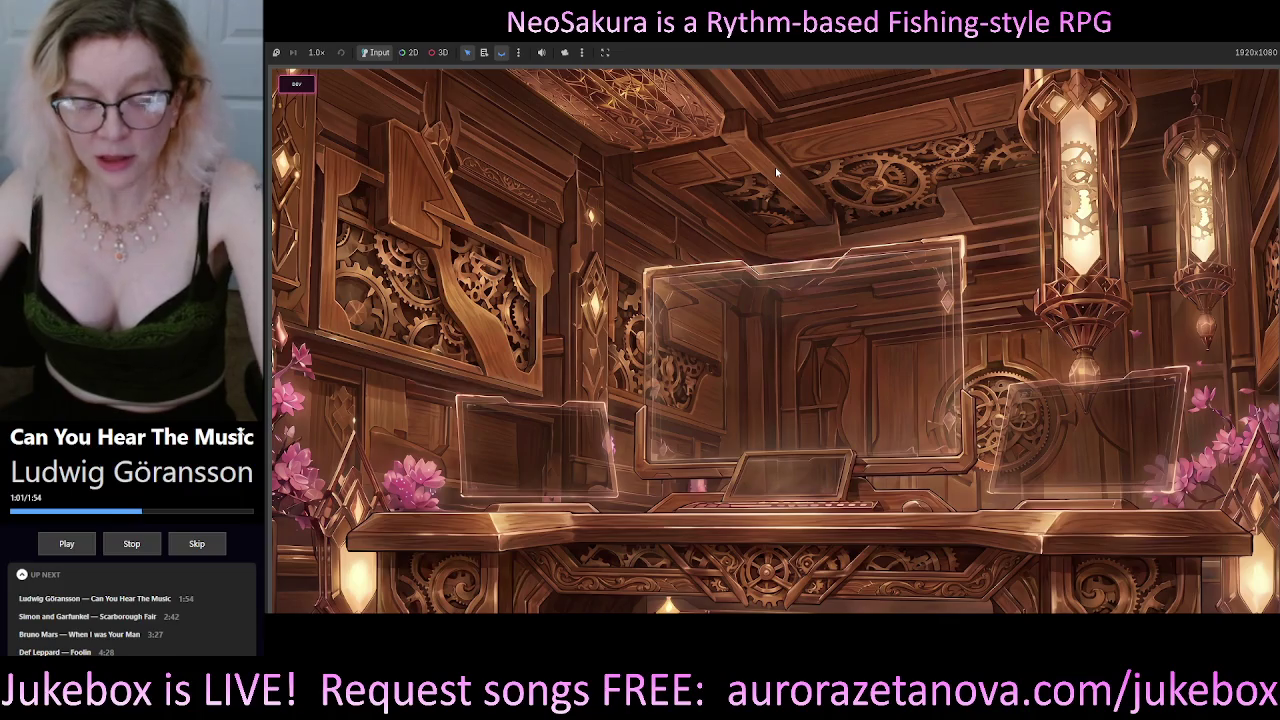
Stop the running game with F8, quit the Godot editor, and open Codex from the taskbar.
key(F8)
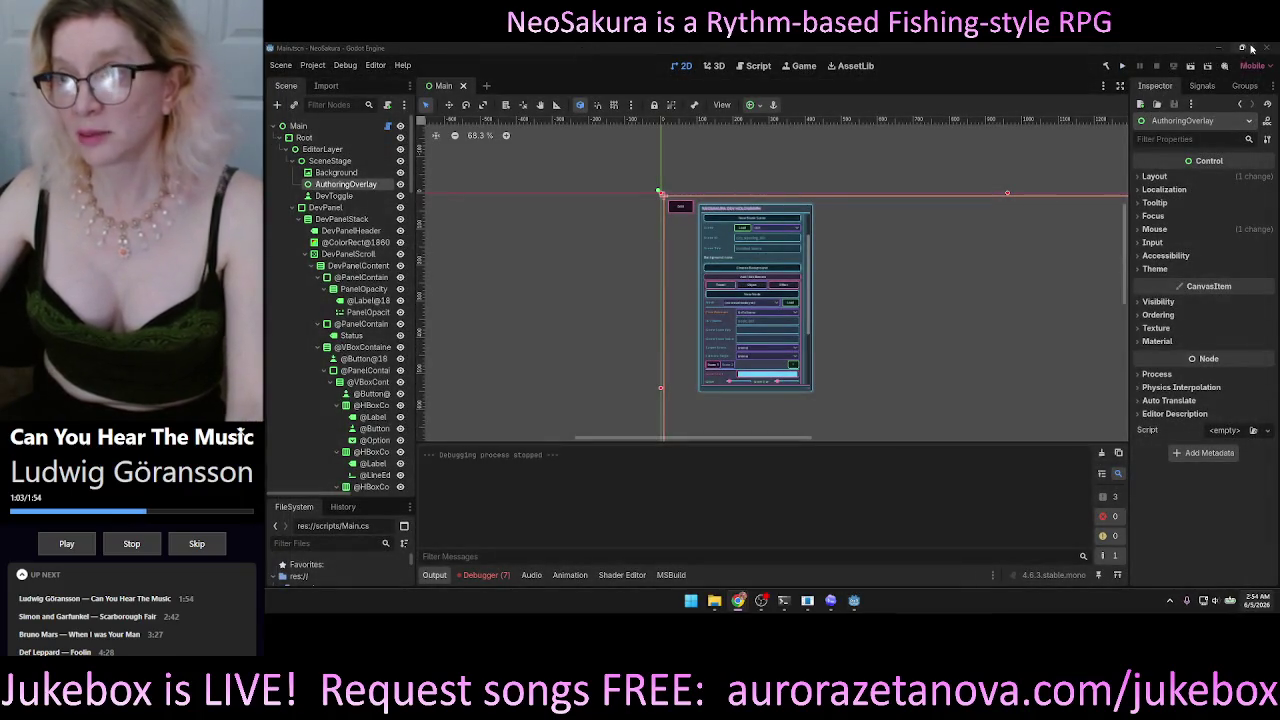
key(F5)
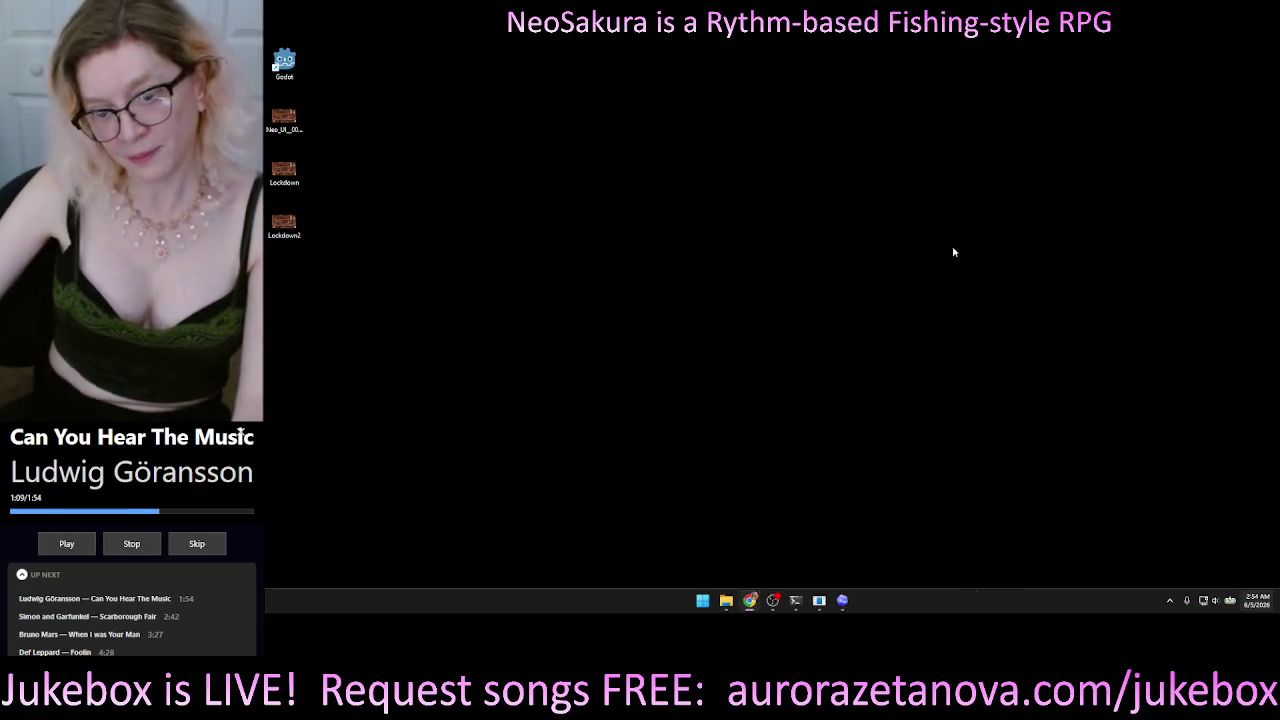
click(845, 606)
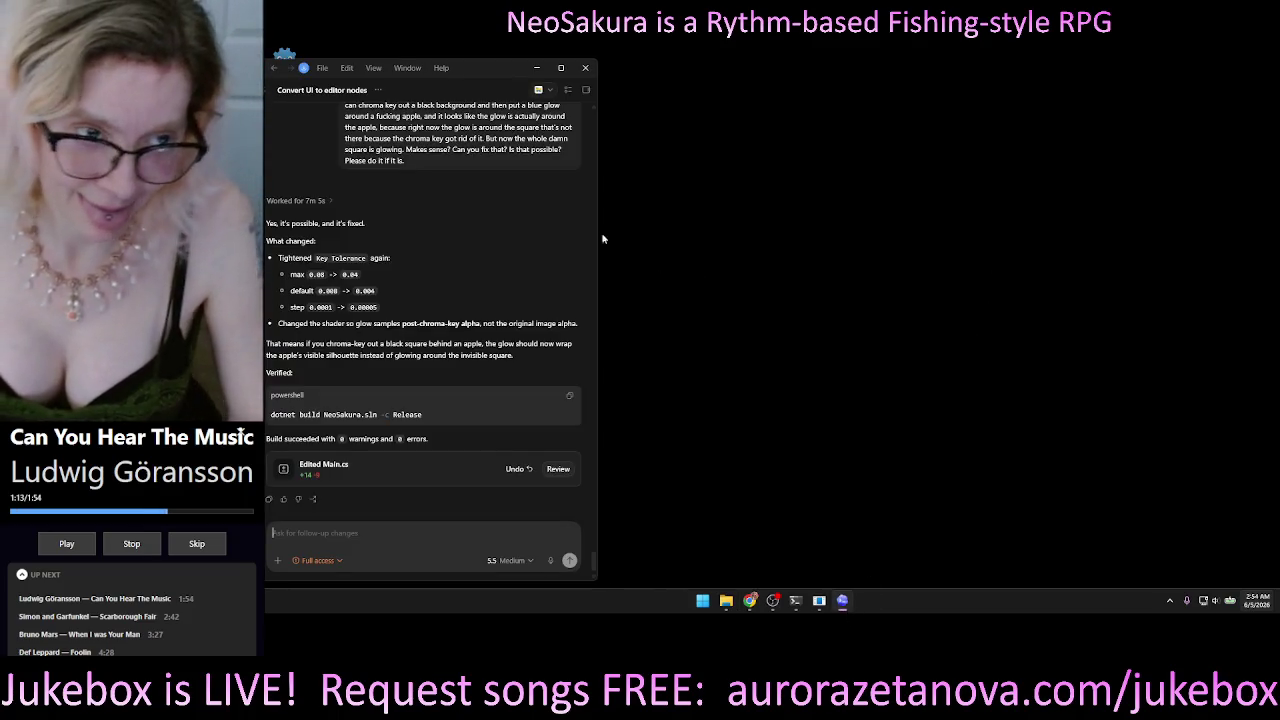
Move the Codex window to the desktop's right side and start a new NeoSakura chat.
mouse_move(502, 74)
mouse_down()
mouse_move(740, 120)
mouse_move(1153, 70)
mouse_up()
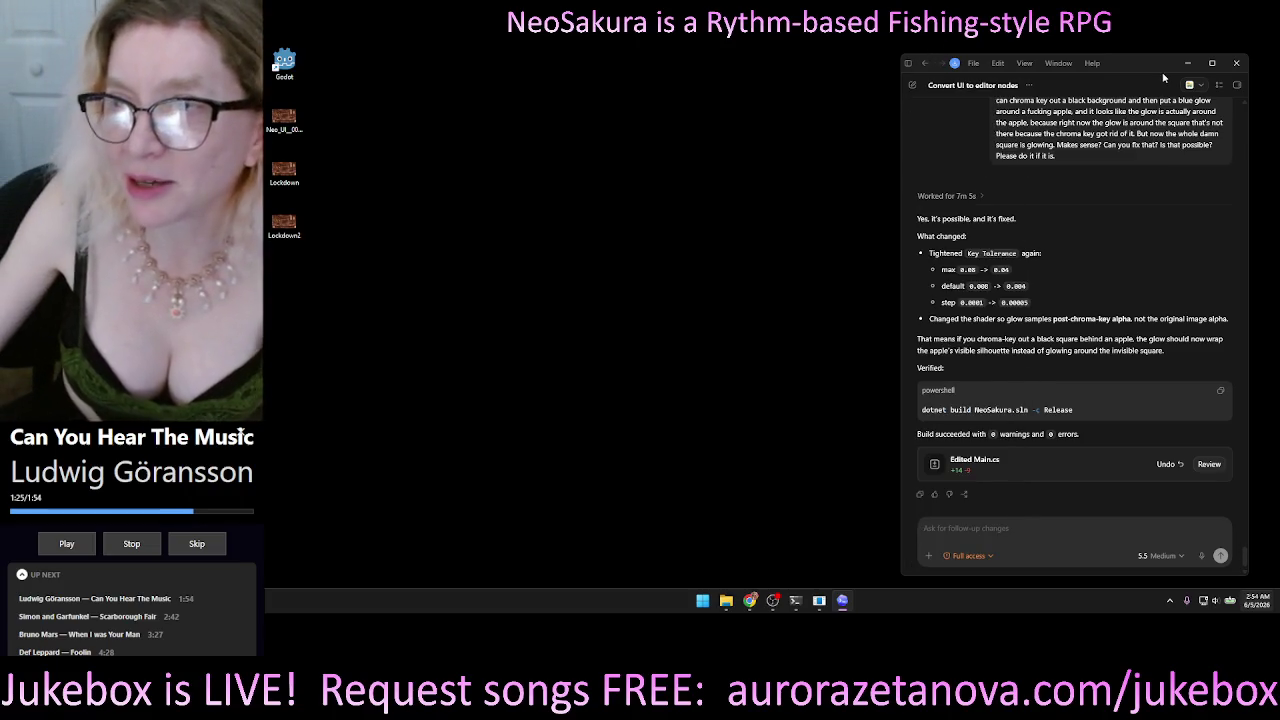
drag(1163, 67, 1184, 57)
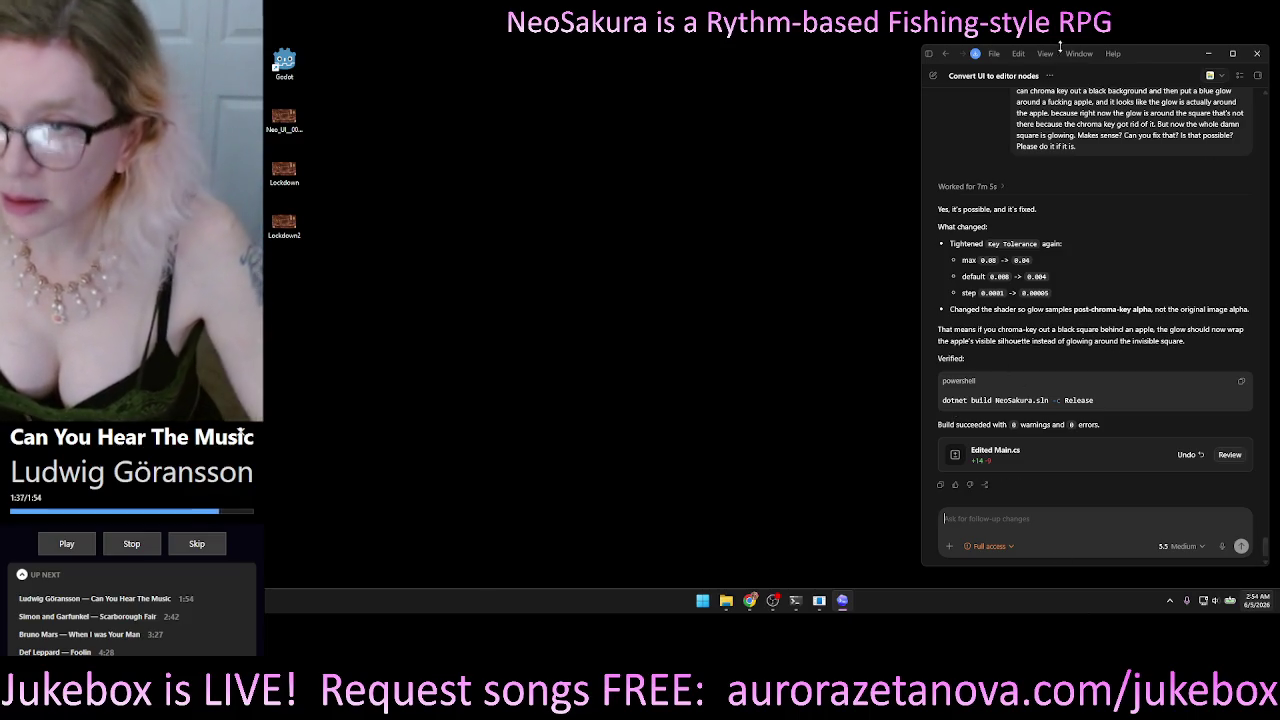
click(931, 75)
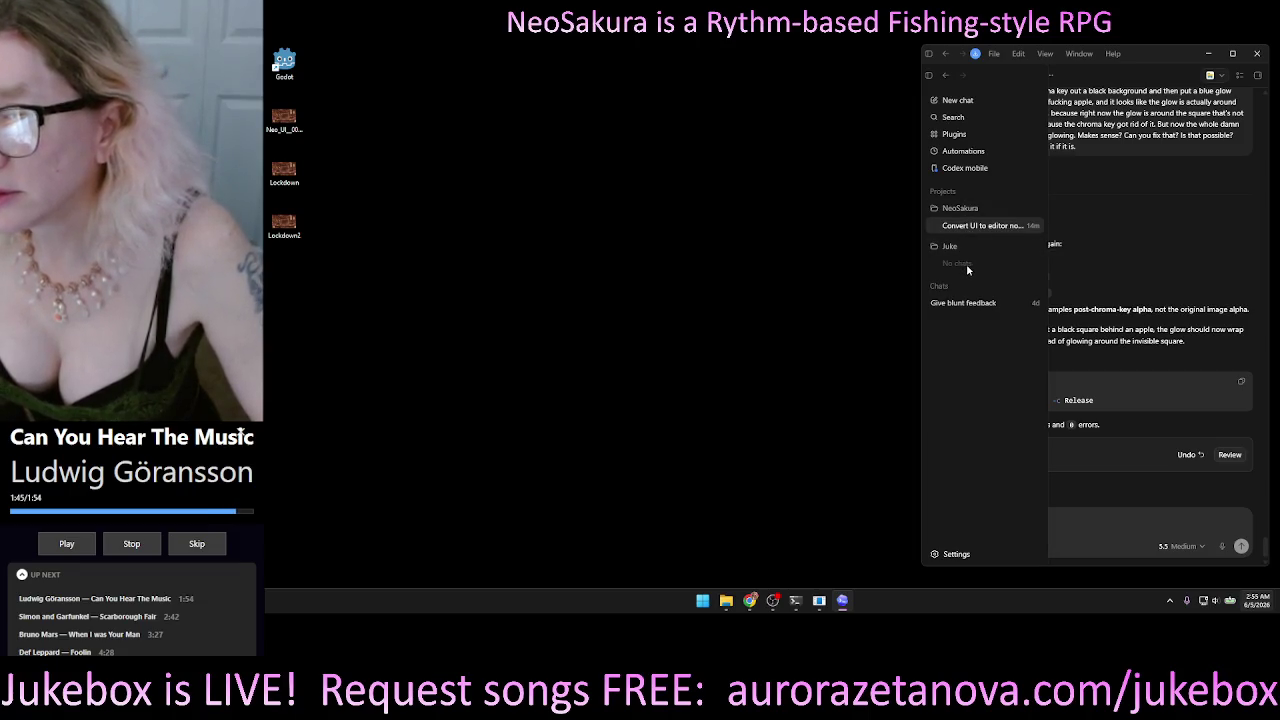
click(962, 106)
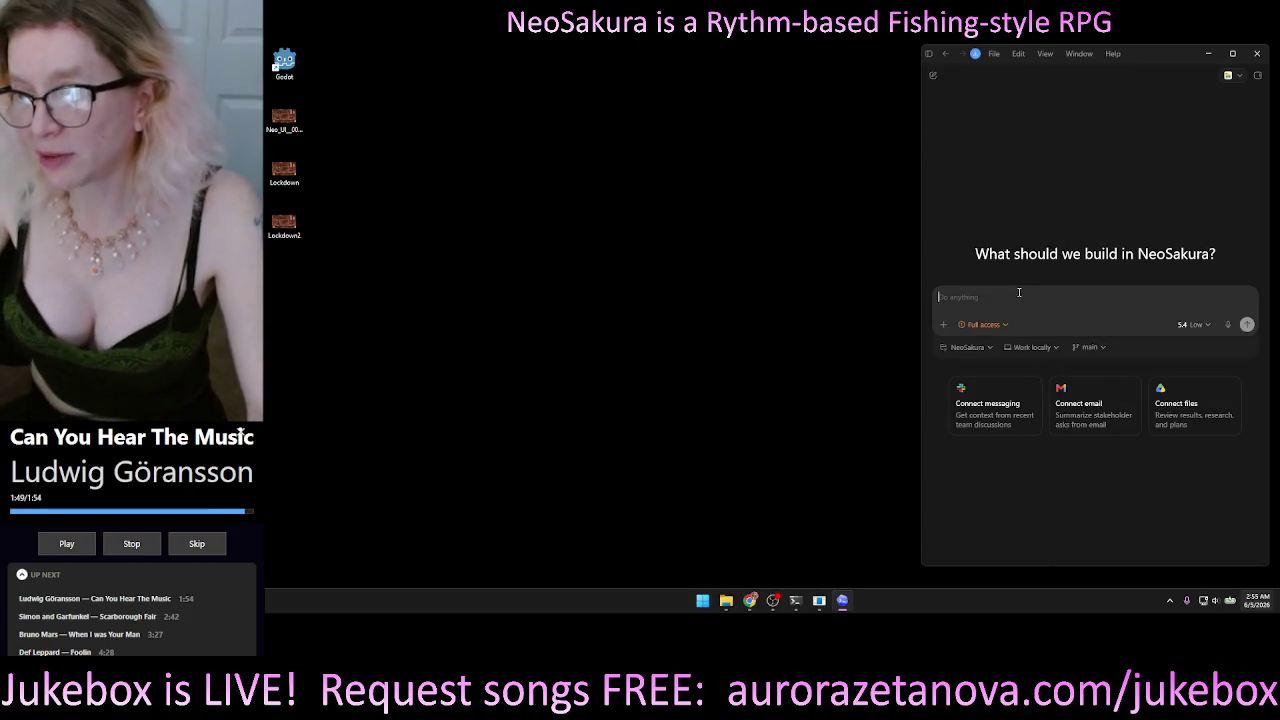
click(1196, 325)
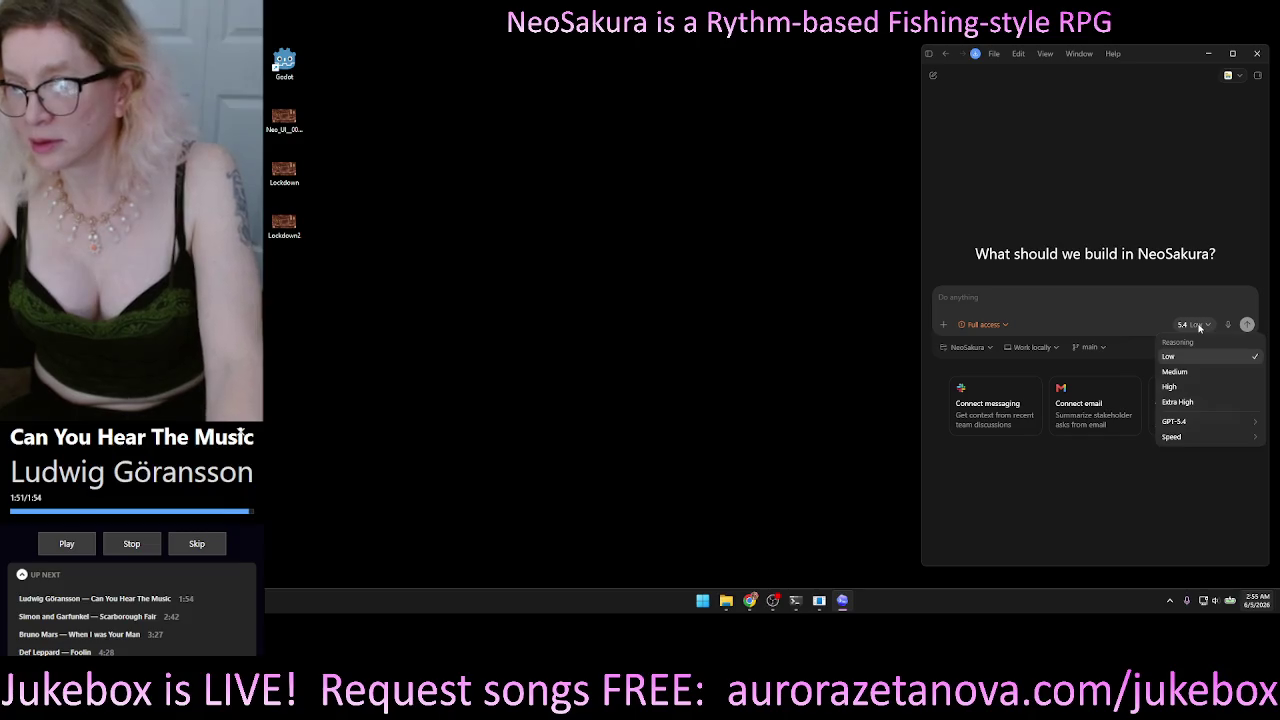
Change the 5.4 model's reasoning from Low to Medium, leaving the empty prompt box focused.
mouse_move(1192, 428)
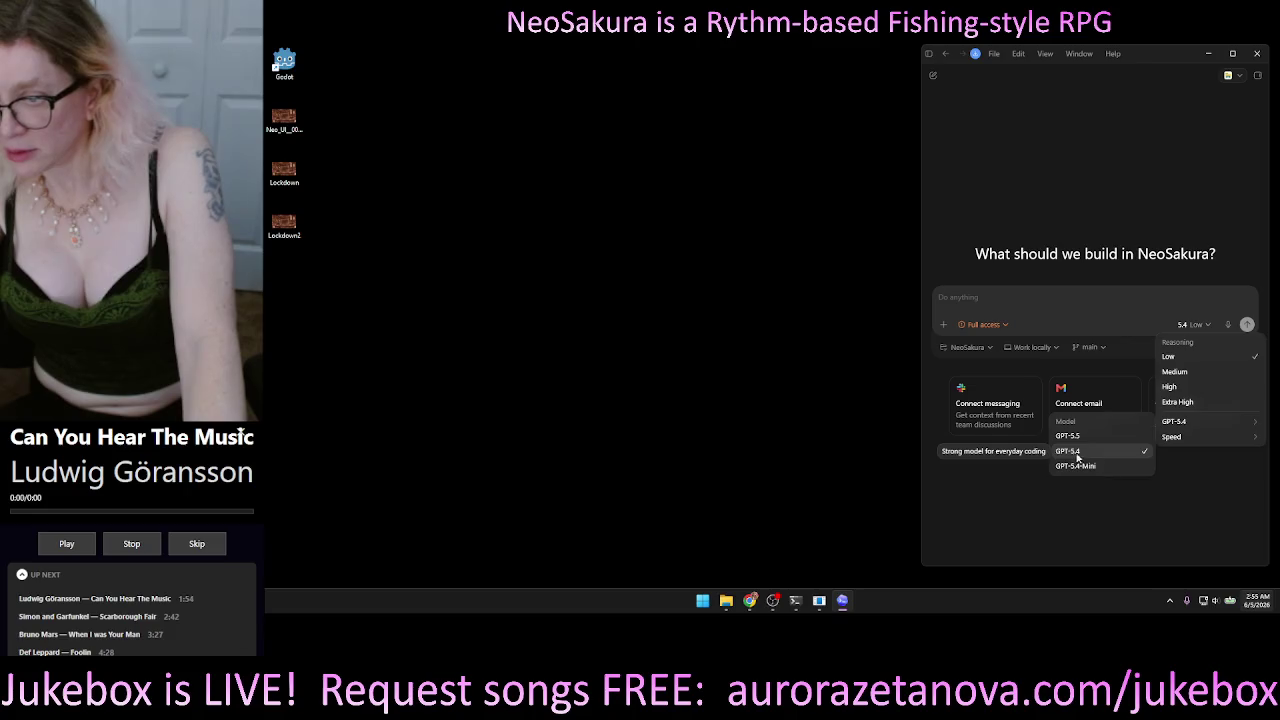
click(1192, 375)
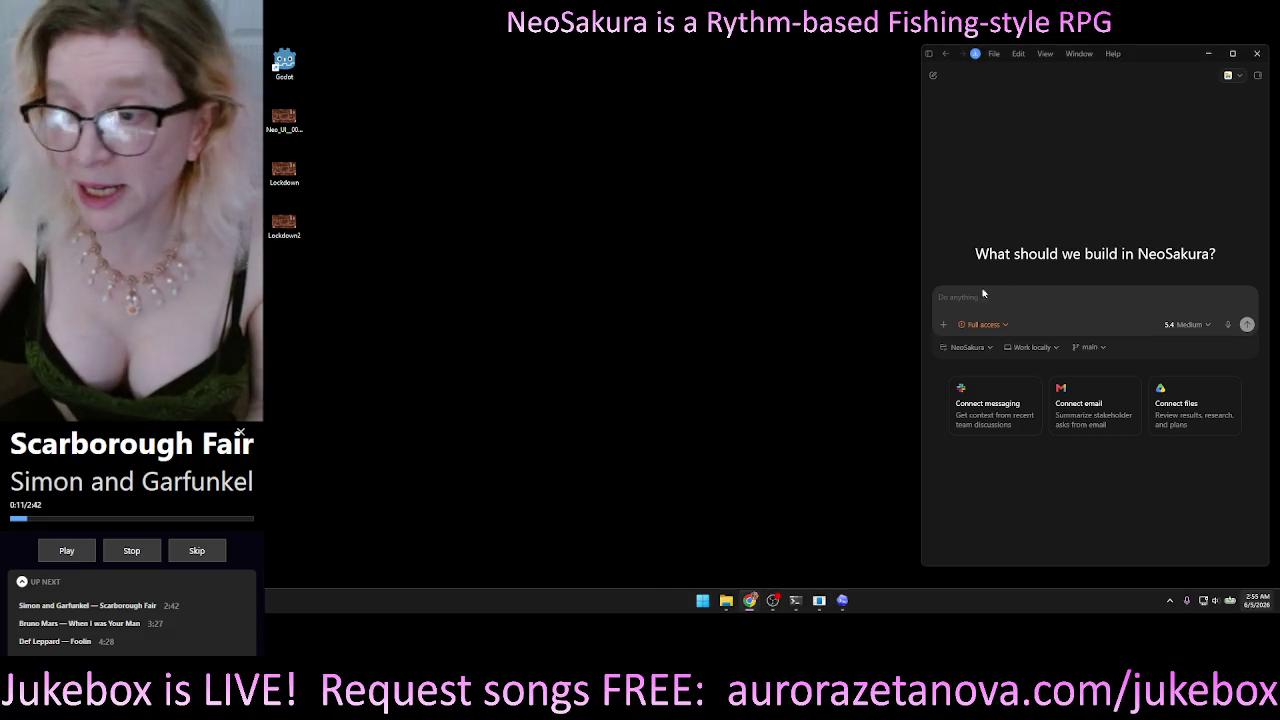
click(1135, 298)
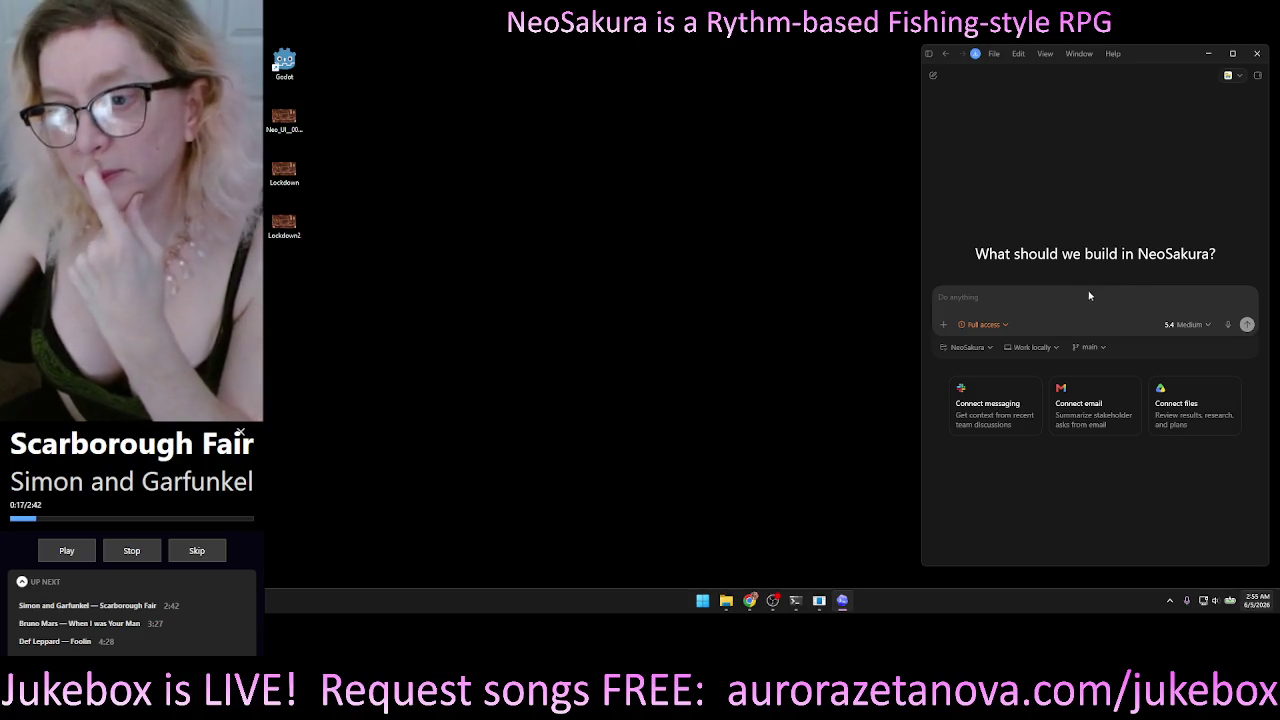
Add D:\ComfyUI as a project from an existing folder and make it the chat's target.
click(989, 350)
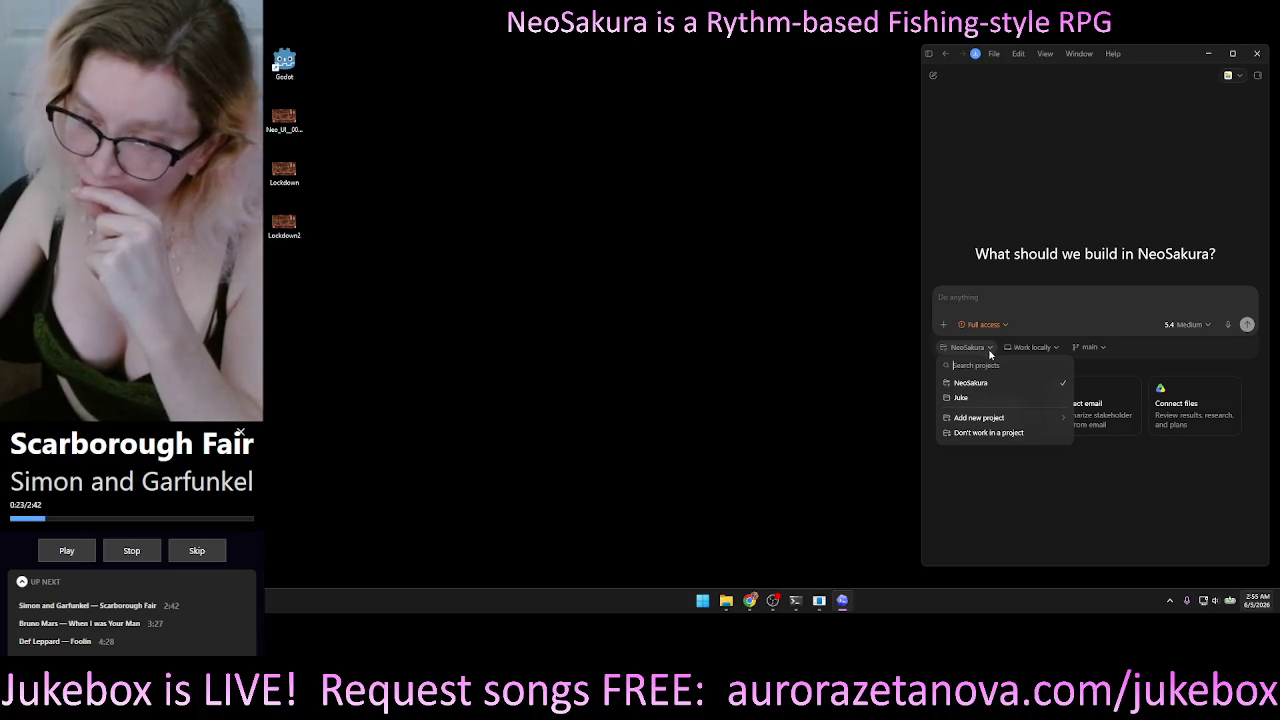
mouse_move(996, 424)
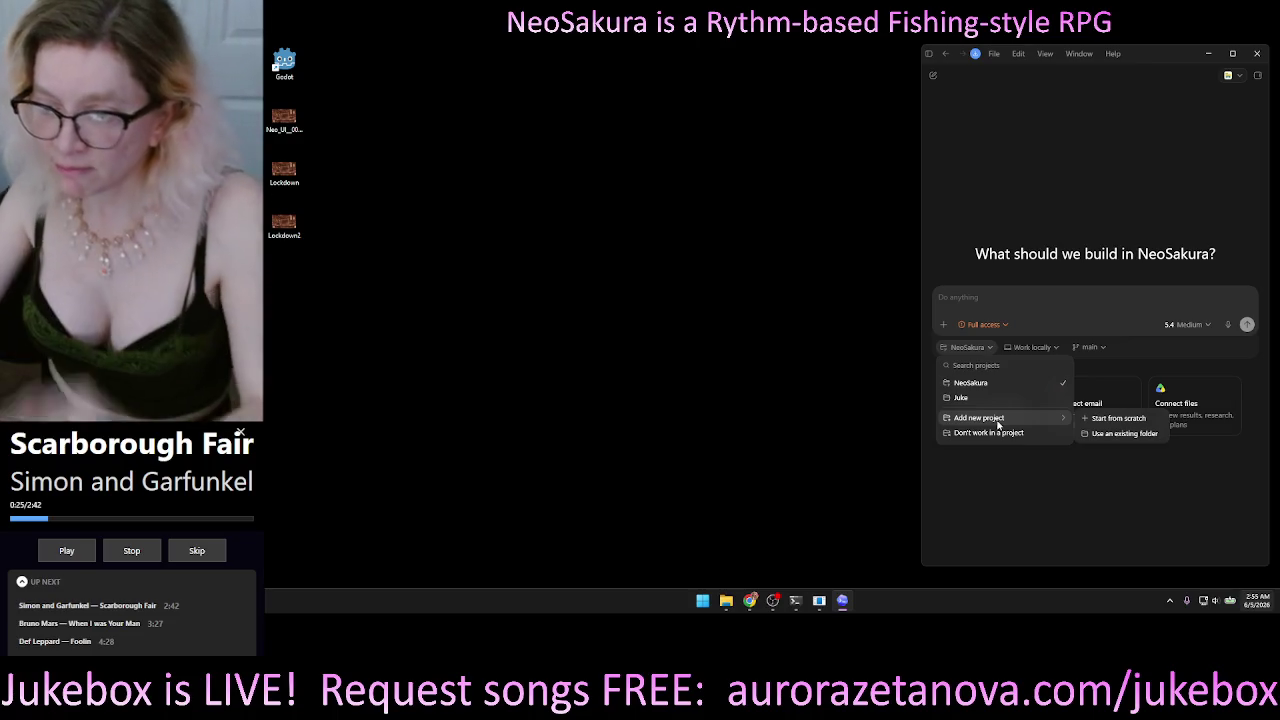
click(1105, 436)
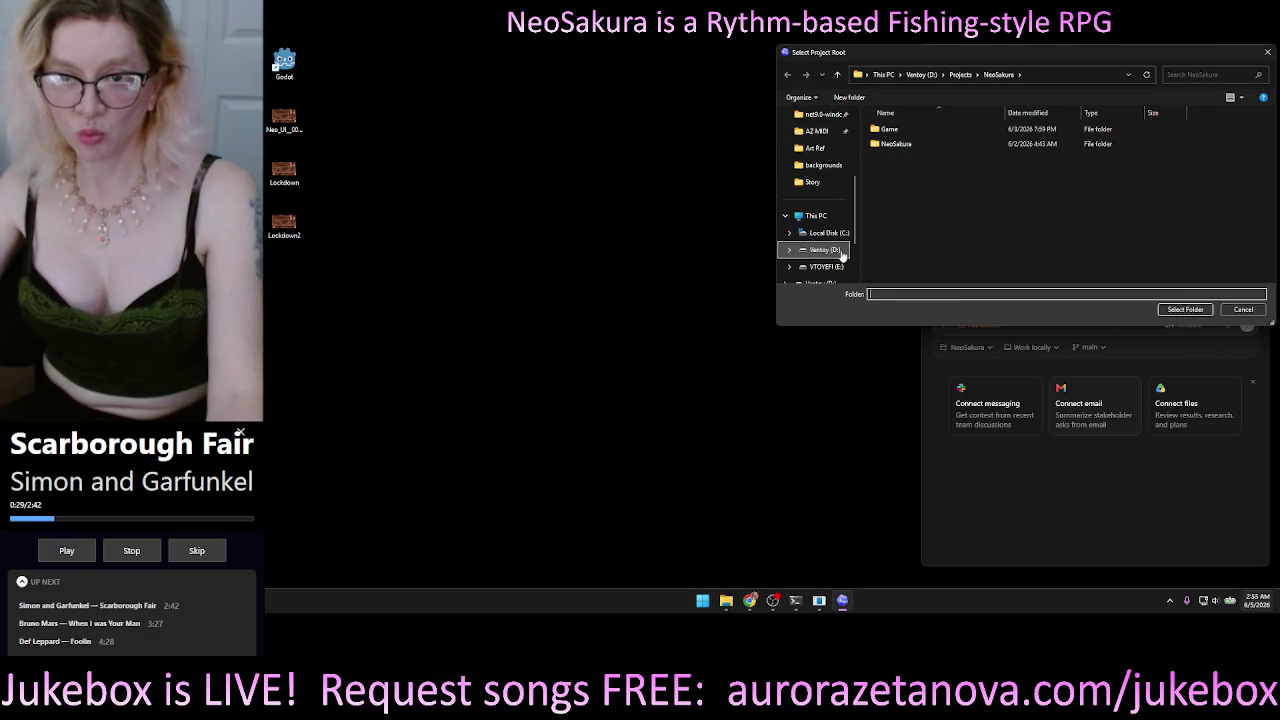
click(822, 249)
click(903, 176)
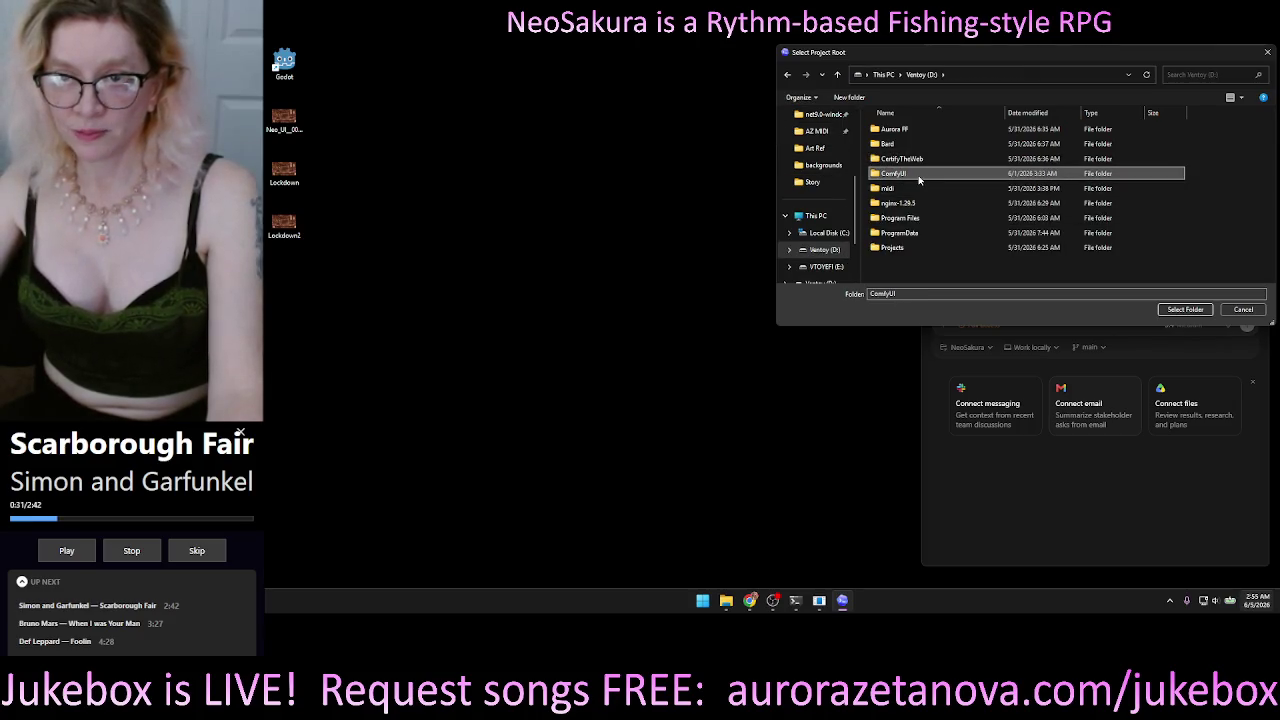
double_click(920, 180)
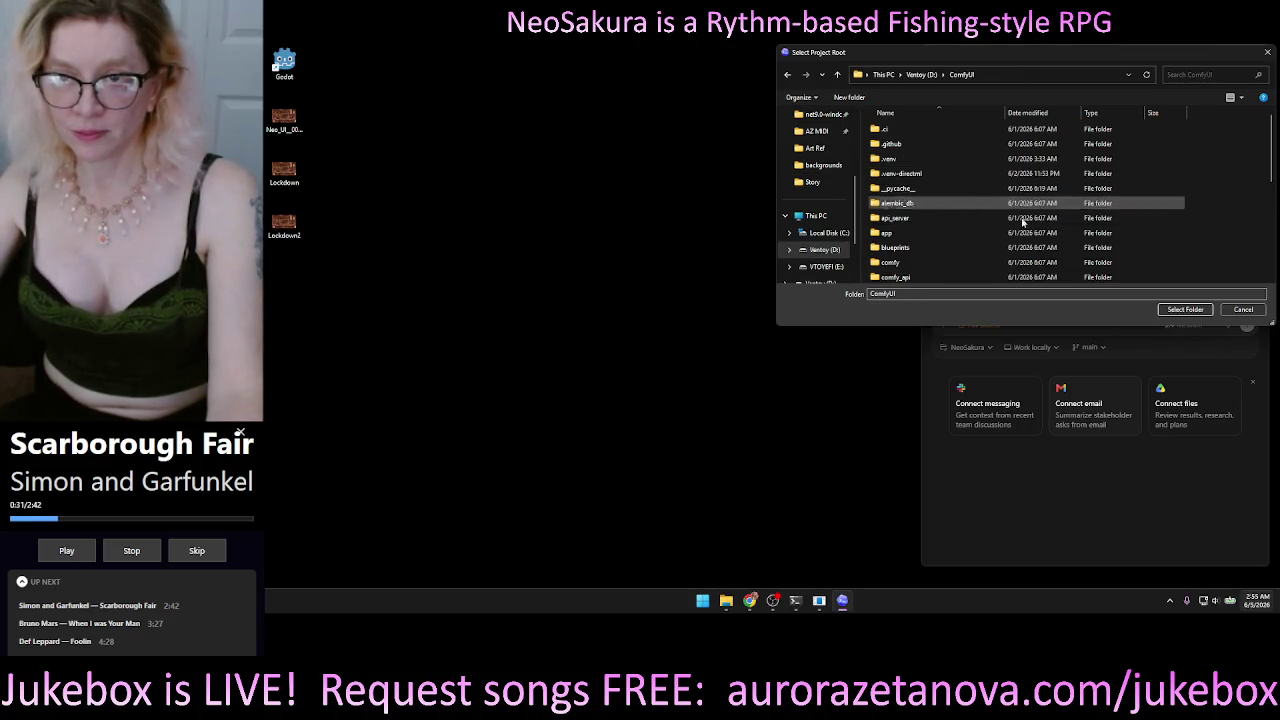
click(1176, 313)
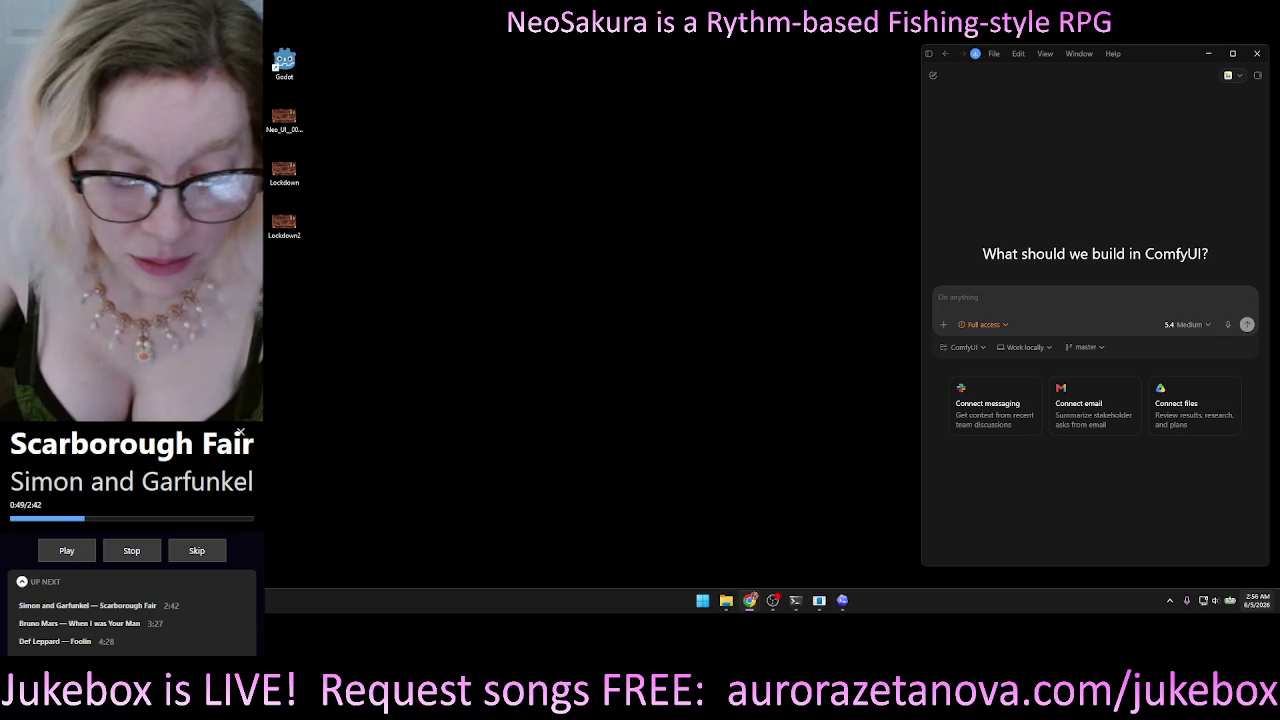
Launch the ComfyUI server in the Comfy terminal profile with Win+4, then switch away.
key(alt+Tab)
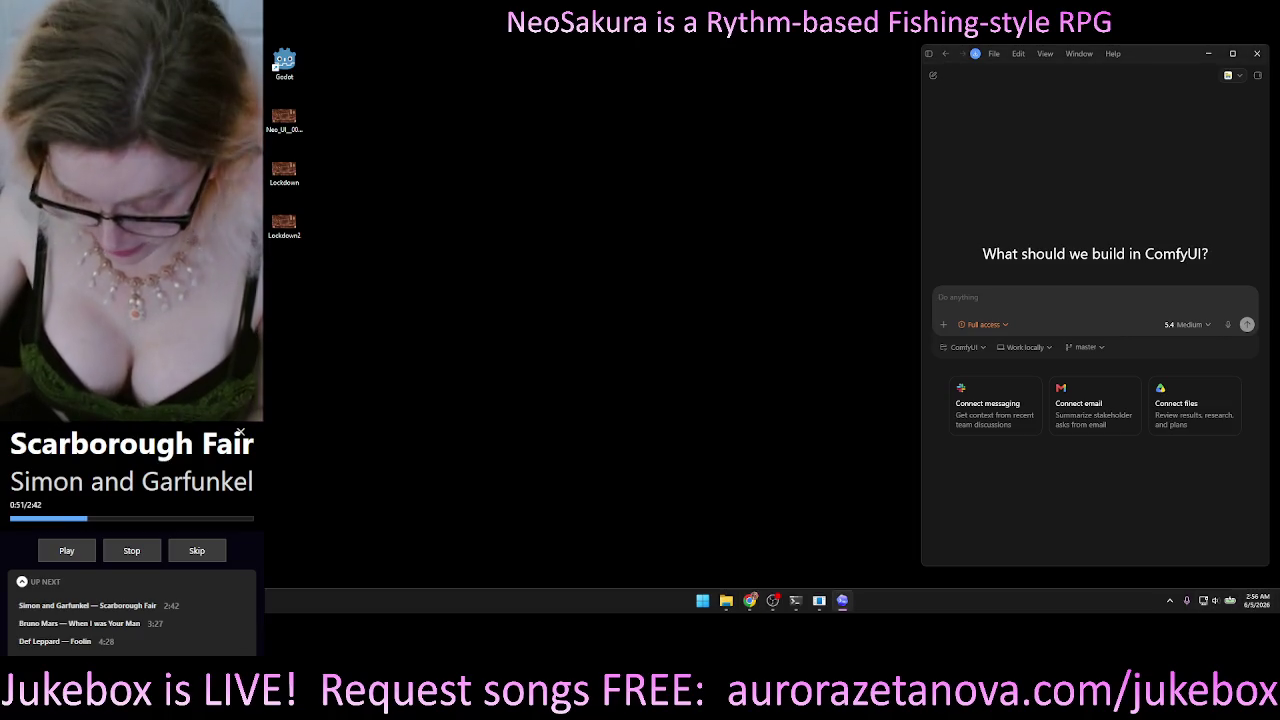
key(super+4)
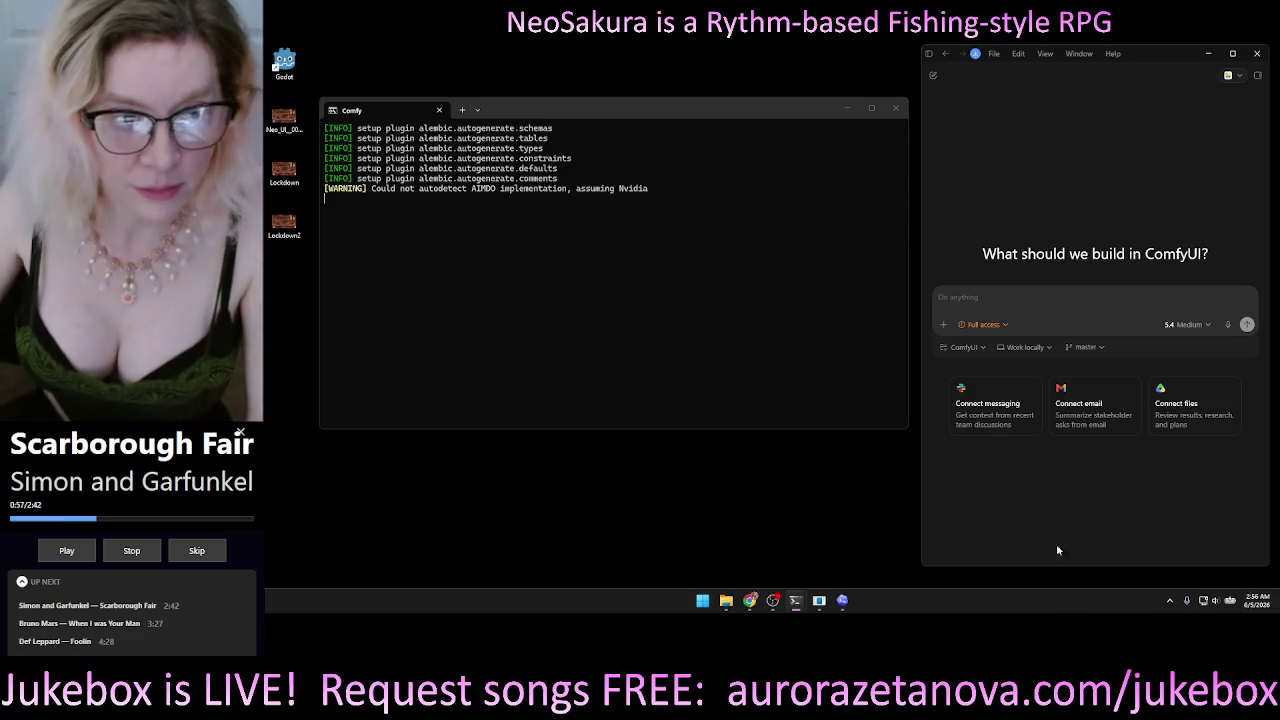
key(alt+Tab)
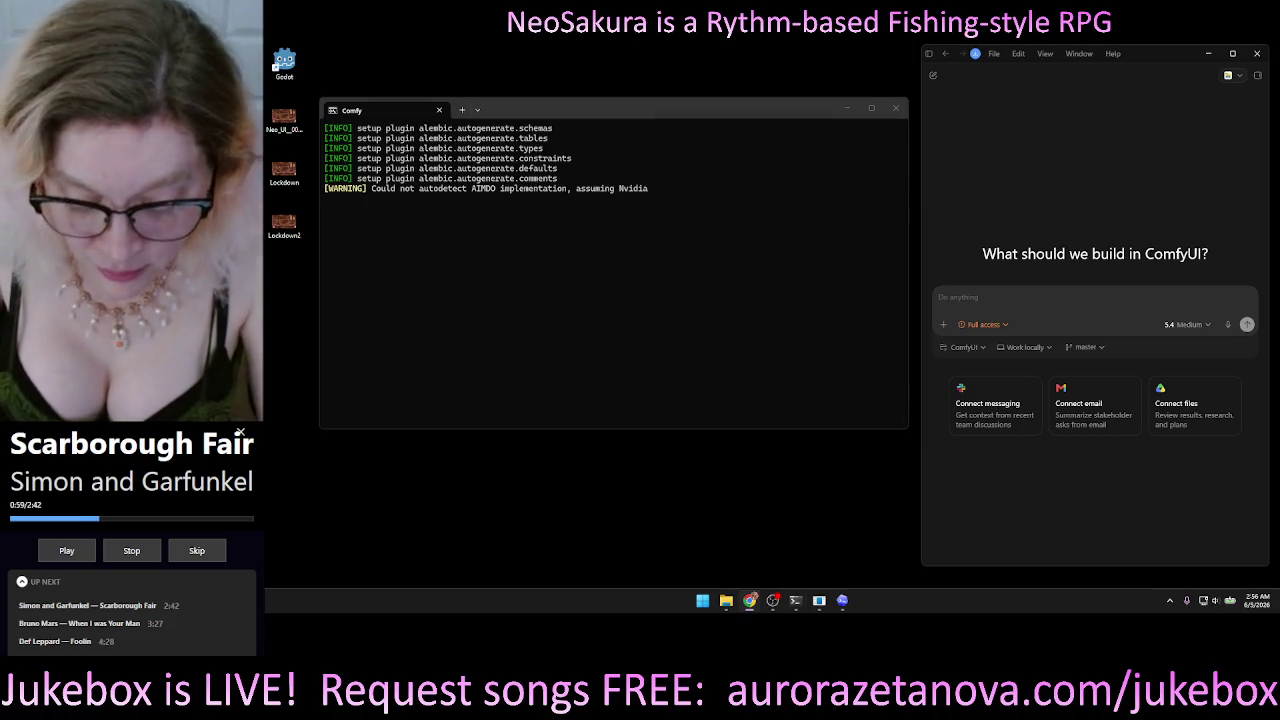
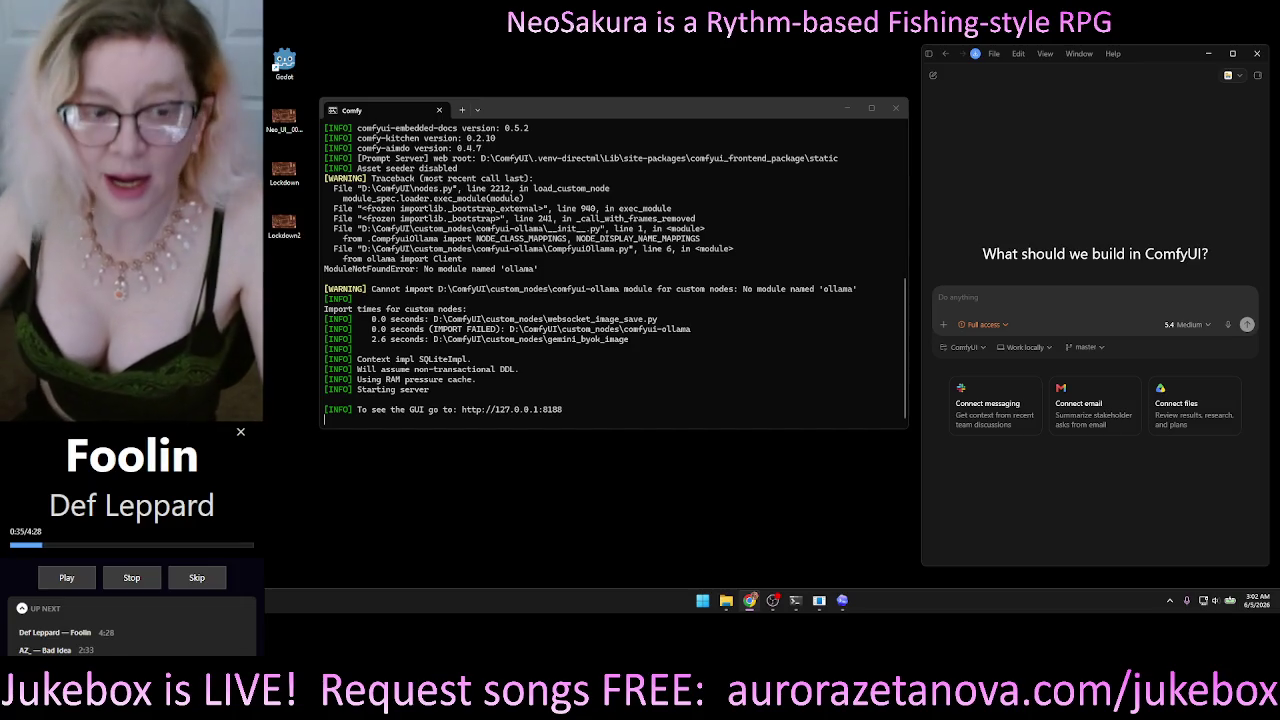
Open the ComfyUI page at 127.0.0.1:8188 from the server log and move the browser window up-left.
click(488, 349)
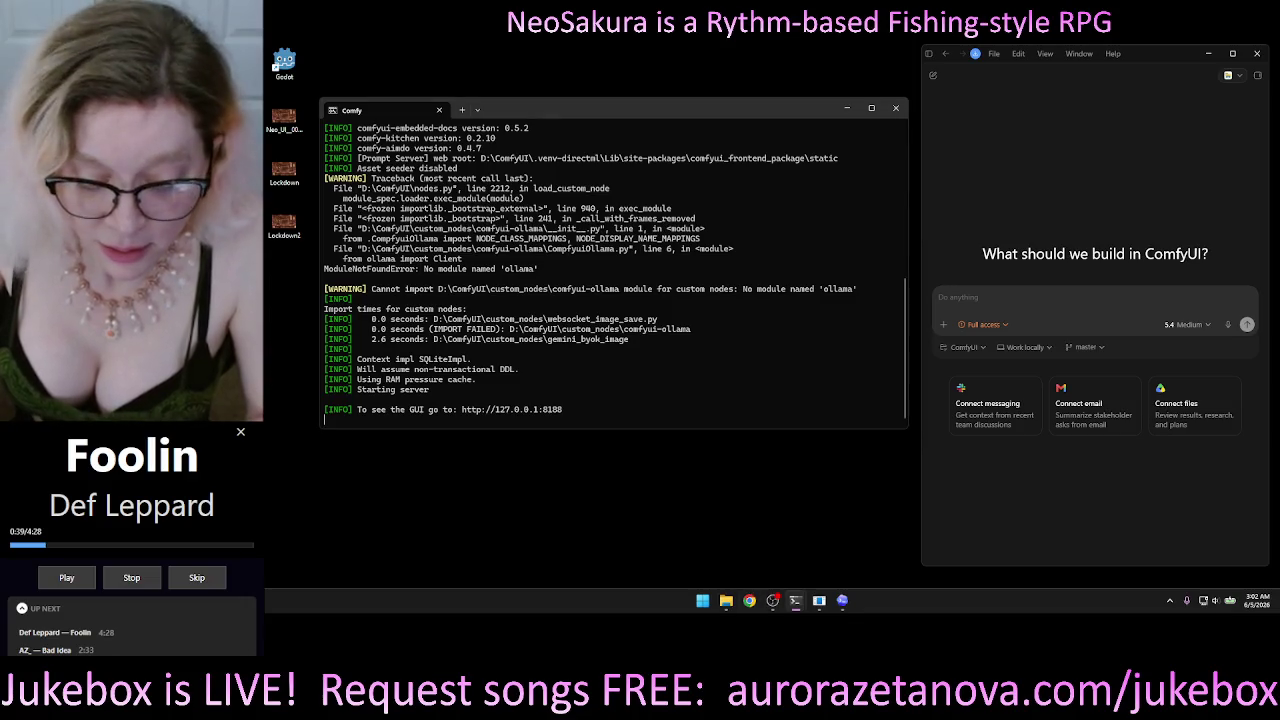
ctrl+click(515, 410)
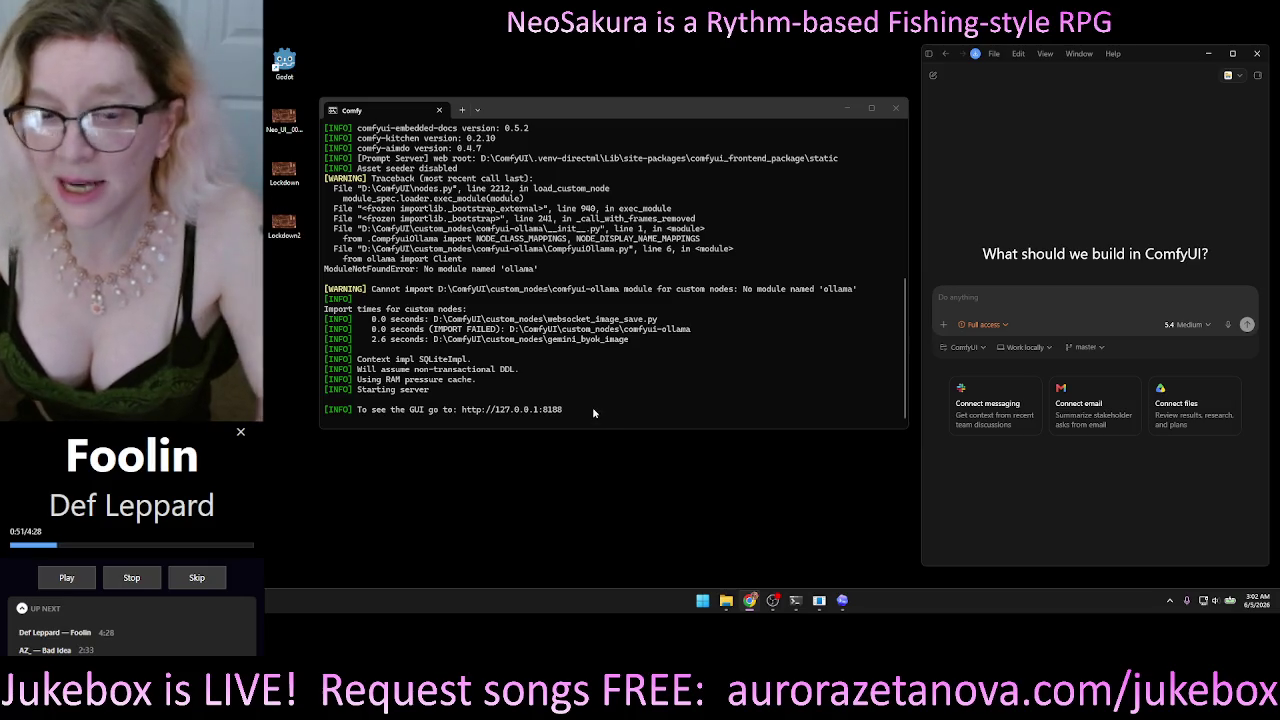
drag(652, 329, 655, 337)
click(632, 508)
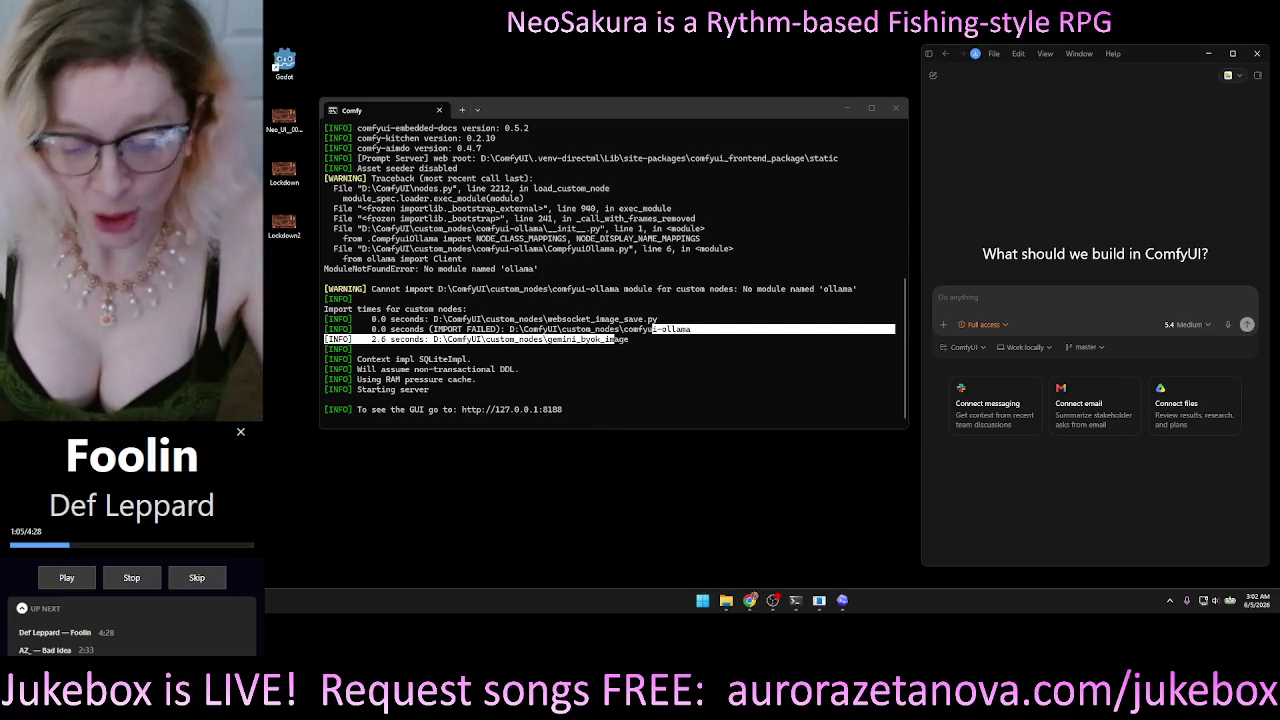
mouse_move(964, 159)
mouse_down()
mouse_move(912, 101)
mouse_move(792, 90)
mouse_up()
Zoom and pan the Gemini workflow to show the Load Image, Gemini and Save Image nodes.
drag(835, 227, 787, 229)
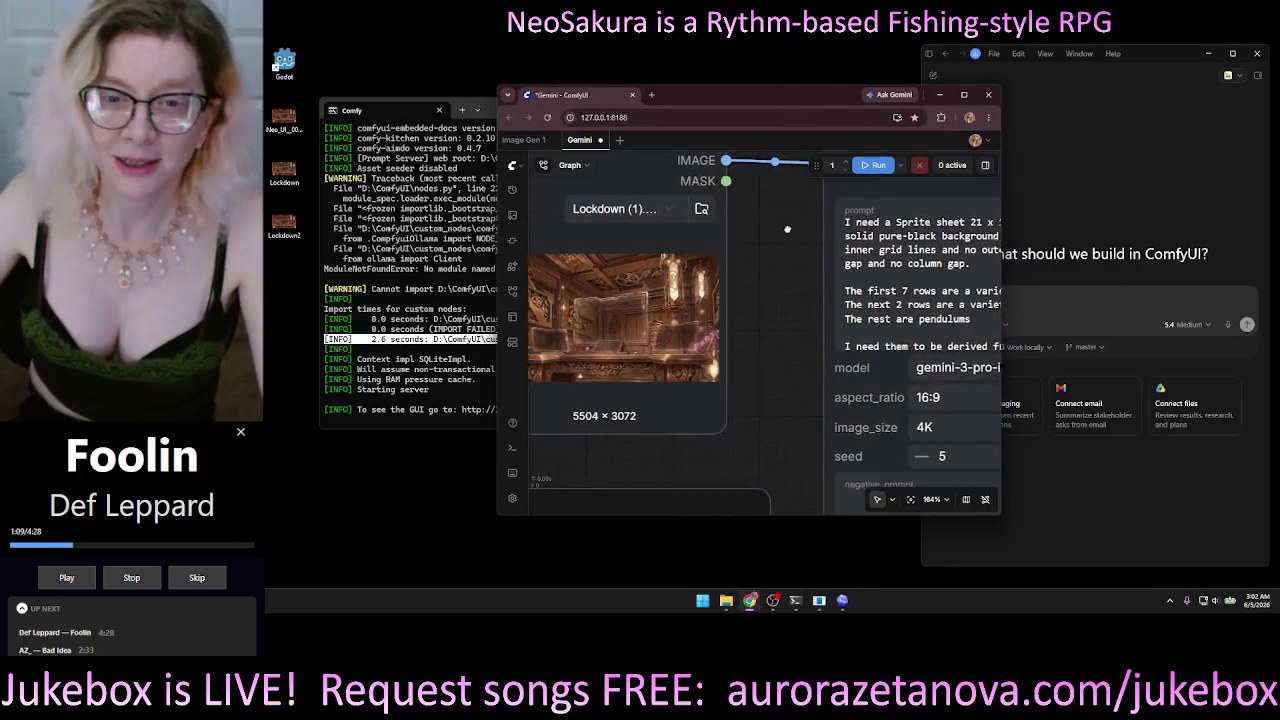
scroll(787, 229, down, 8)
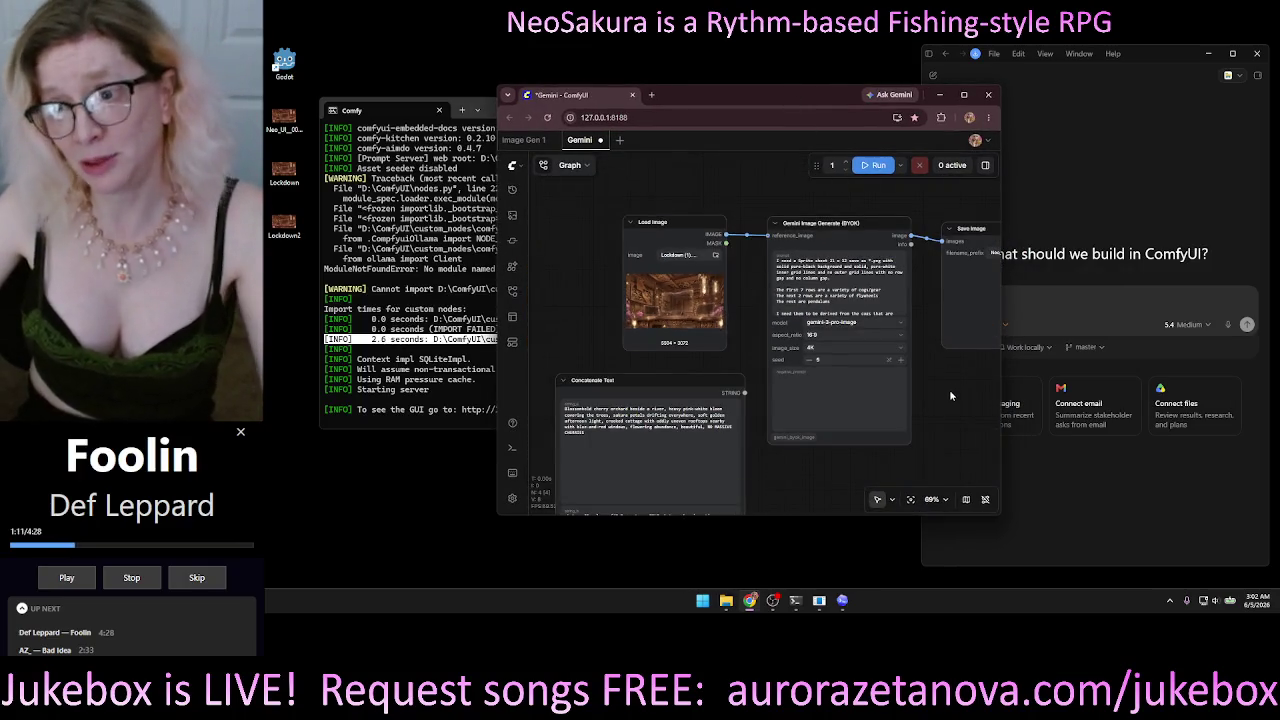
drag(950, 395, 908, 390)
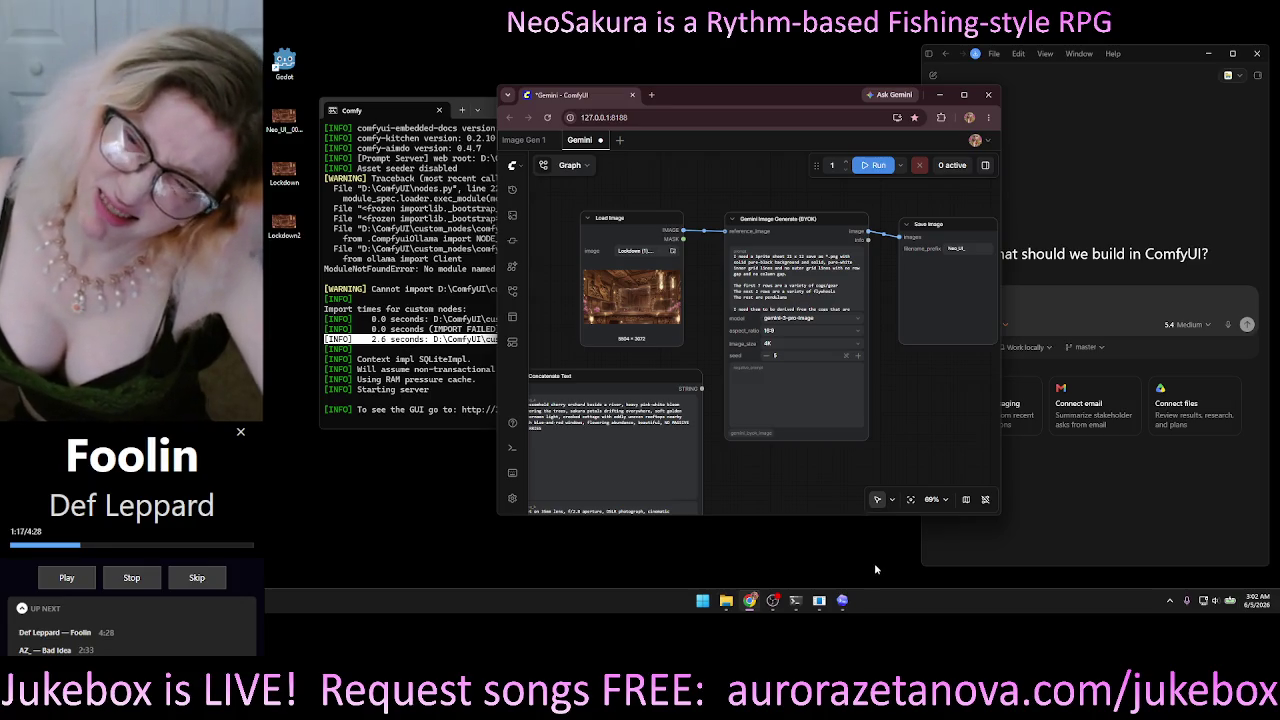
scroll(877, 300, right, 2)
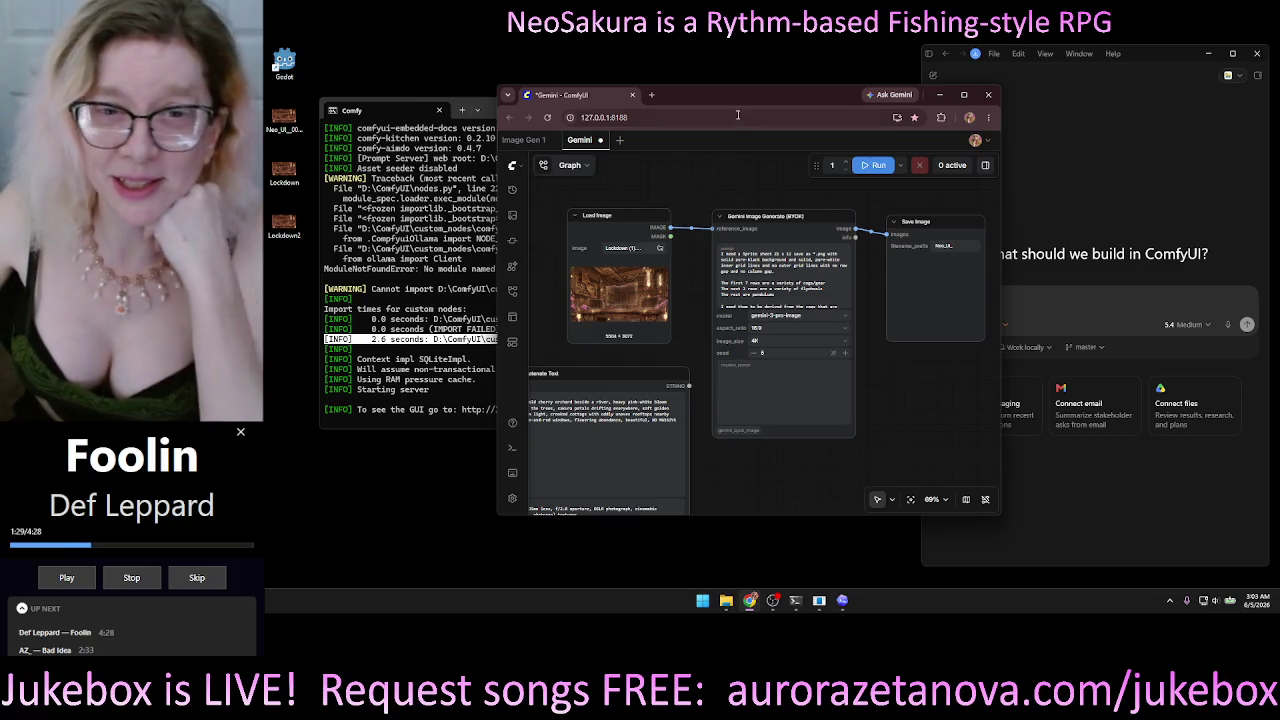
drag(741, 103, 818, 97)
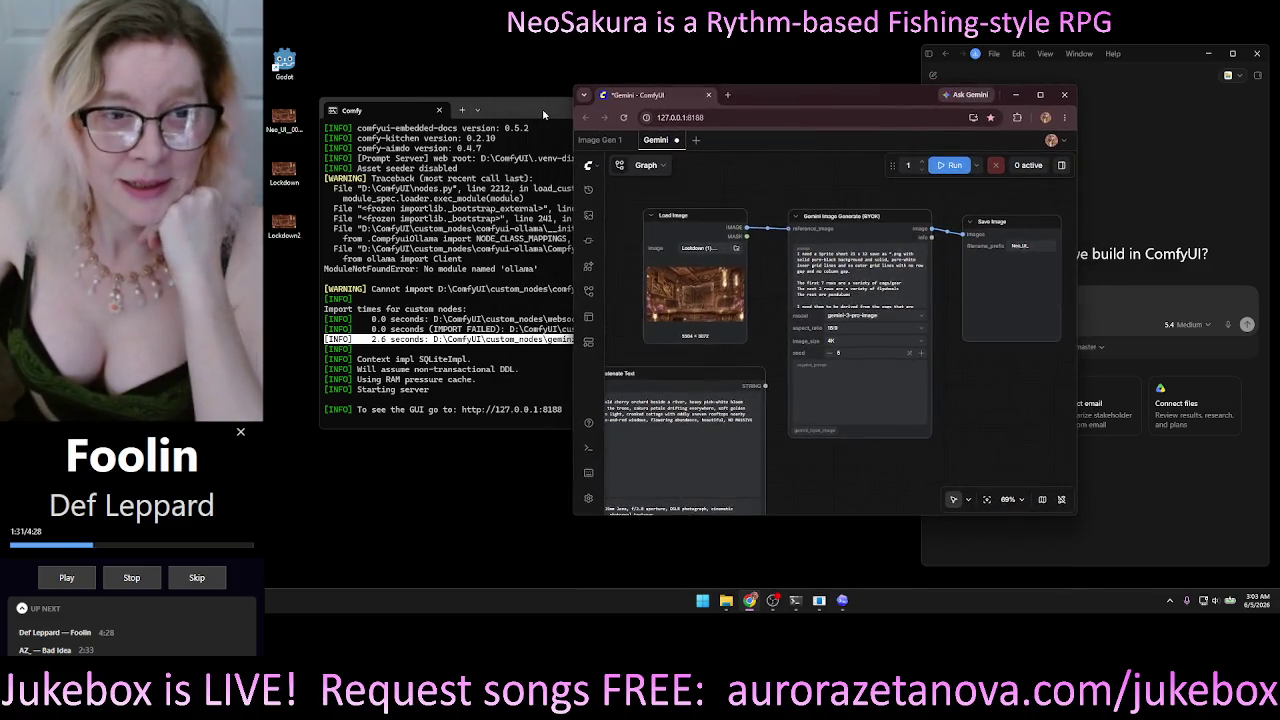
Minimise the Comfy server terminal and place the ComfyUI window beside Codex.
click(540, 110)
click(847, 108)
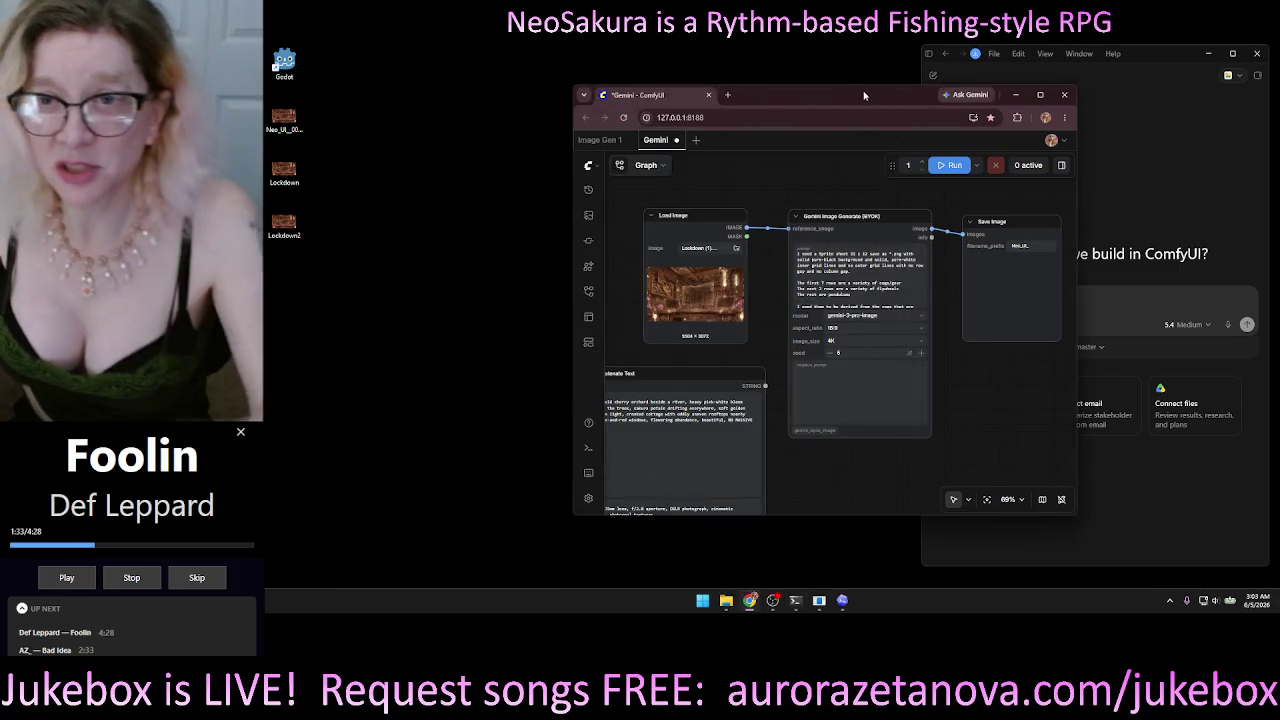
drag(863, 96, 630, 92)
scroll(668, 210, up, 10)
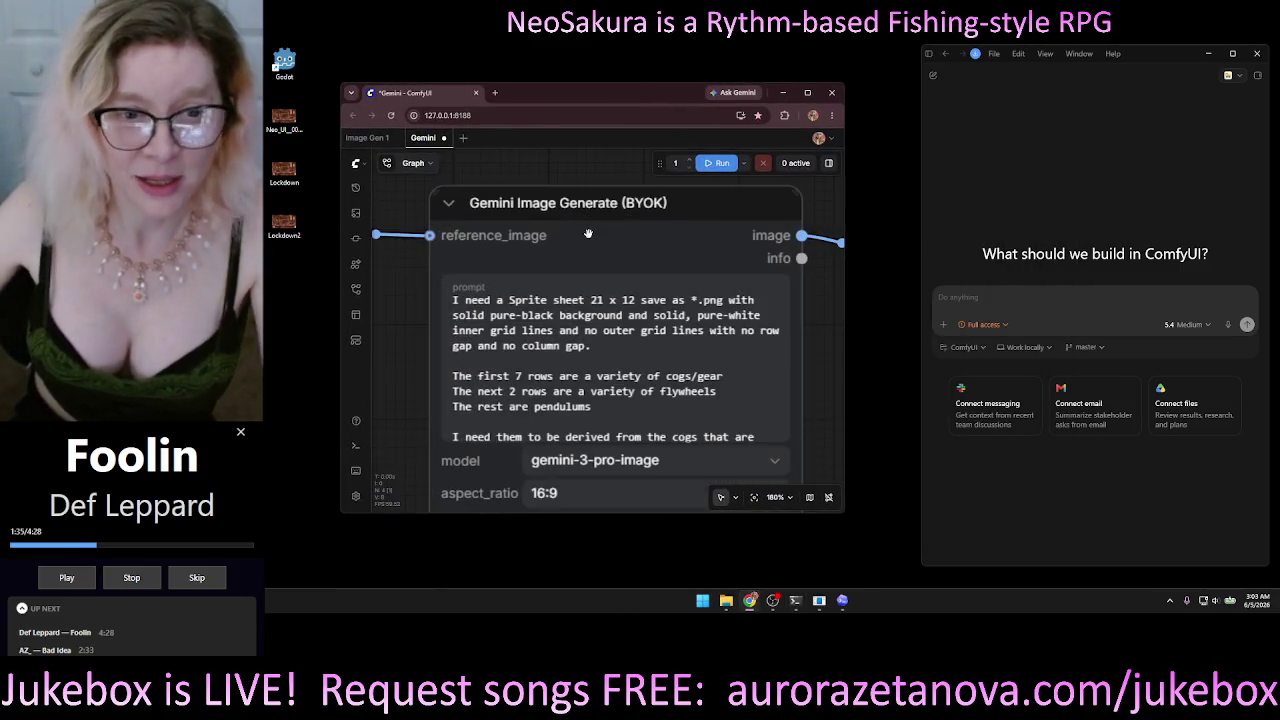
scroll(600, 188, down, 7)
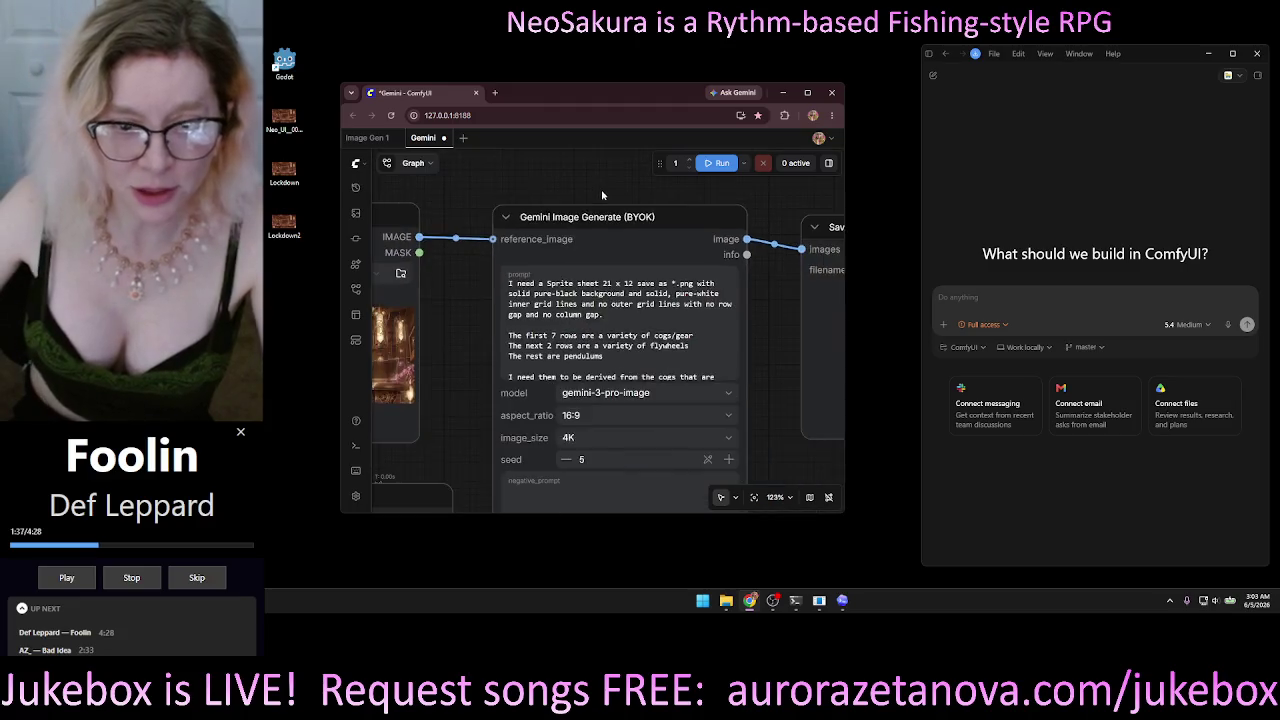
scroll(732, 316, down, 1)
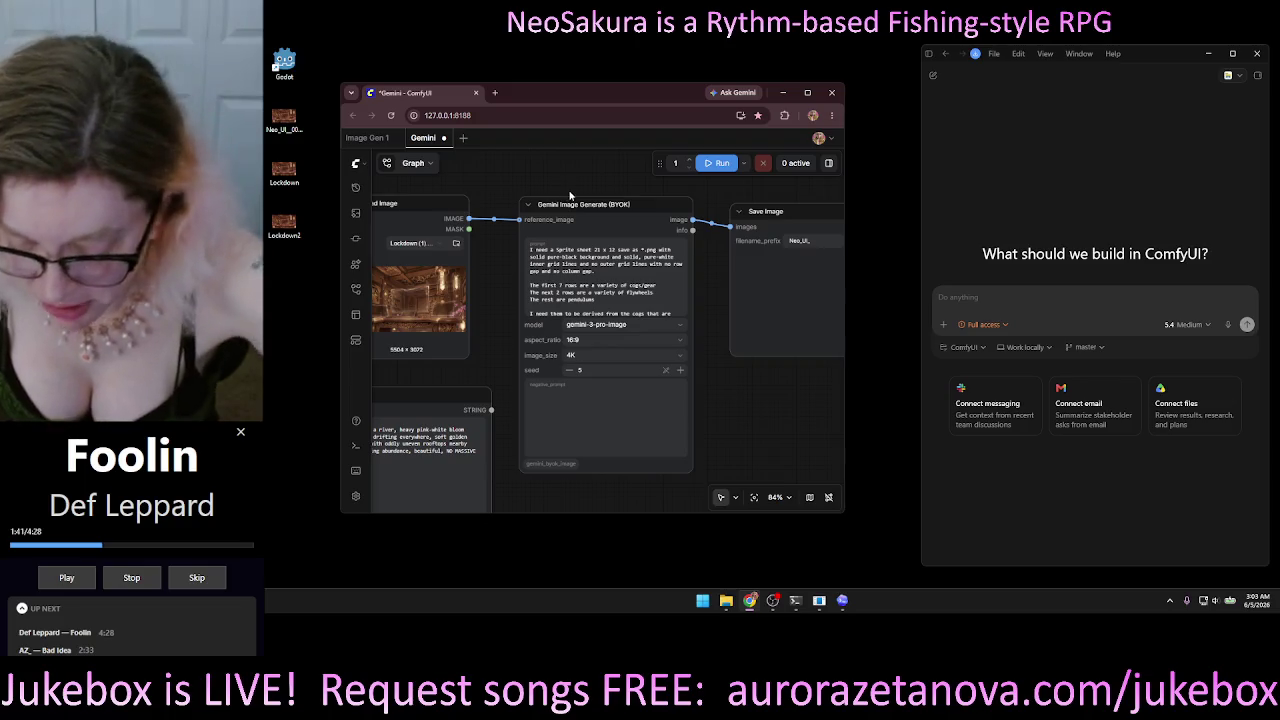
Snip the Gemini Image Generate node and paste the screenshot into the Codex request.
key(super+shift+s)
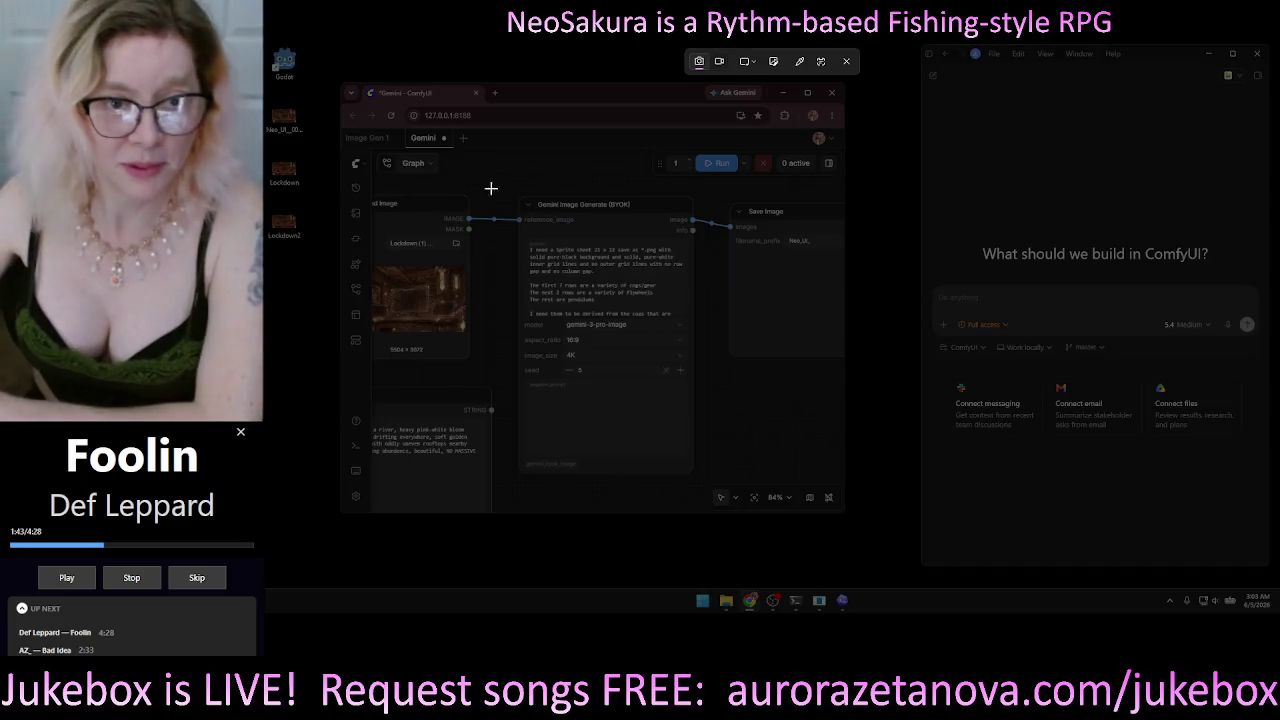
mouse_move(500, 177)
mouse_down()
mouse_move(691, 500)
mouse_move(706, 495)
mouse_up()
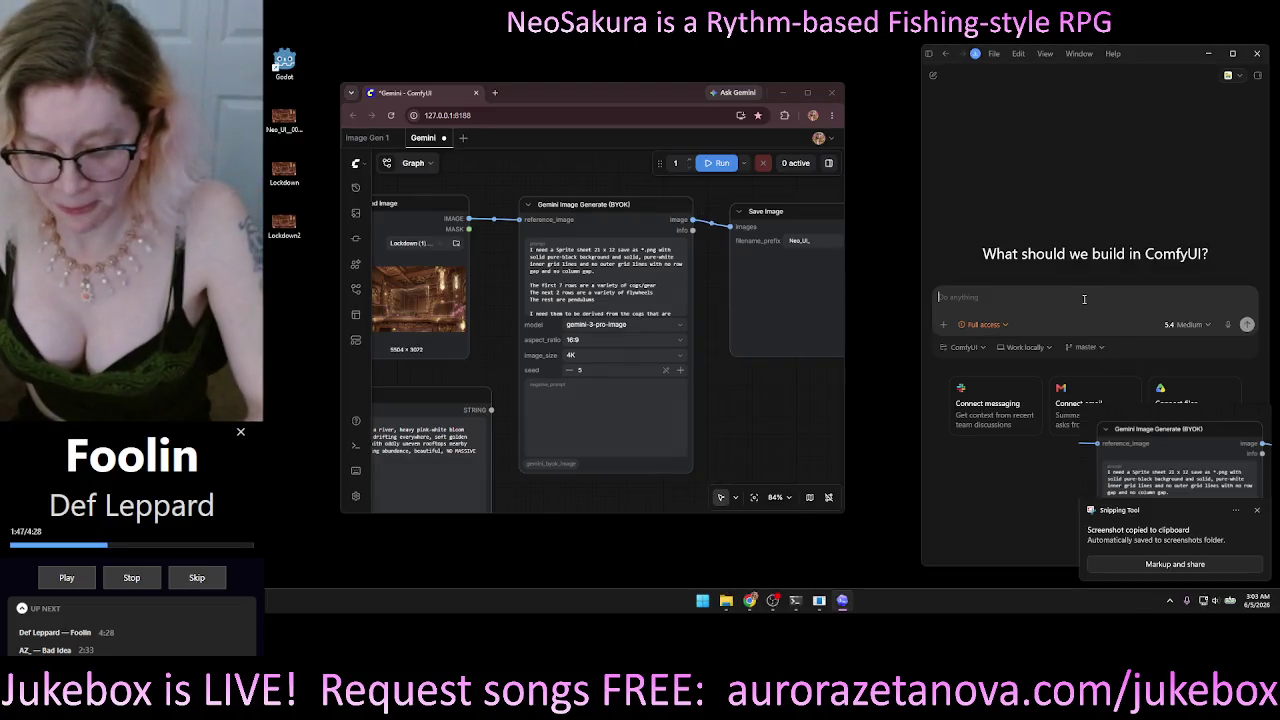
key(ctrl+v)
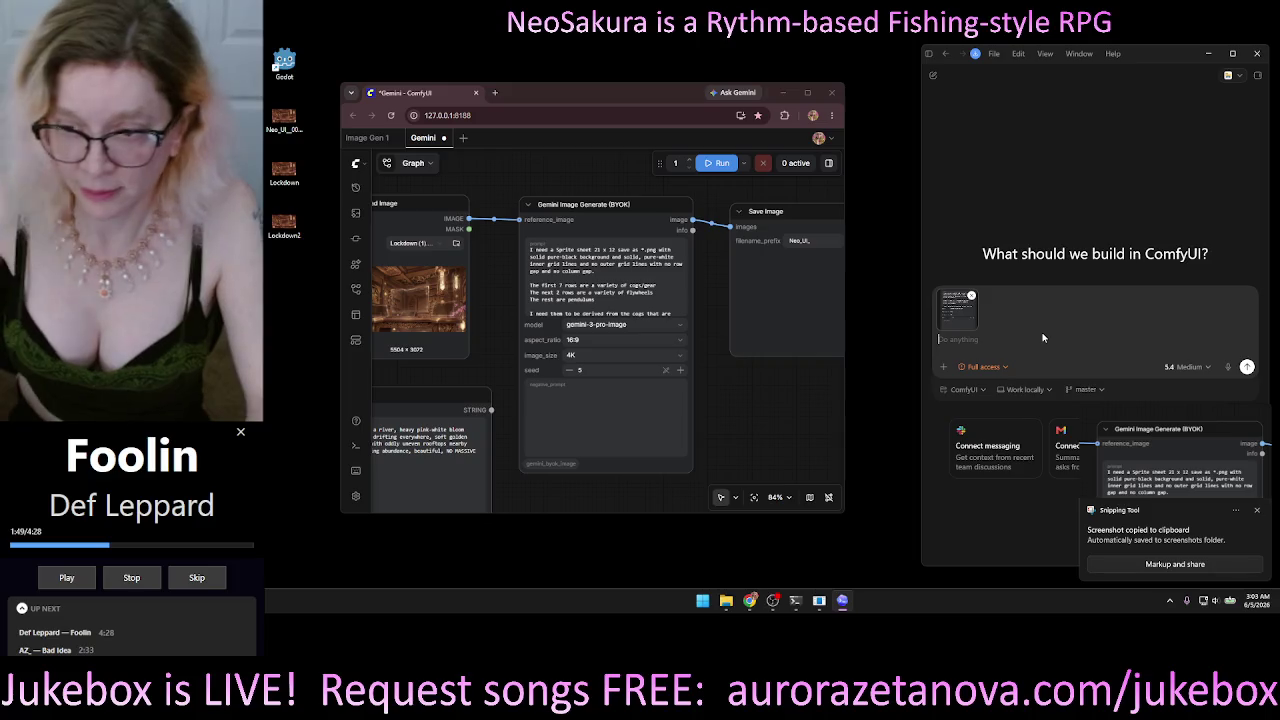
Dictate the OpenAI dropdown request, add the OpenAI API.txt key path, and send it.
click(1244, 367)
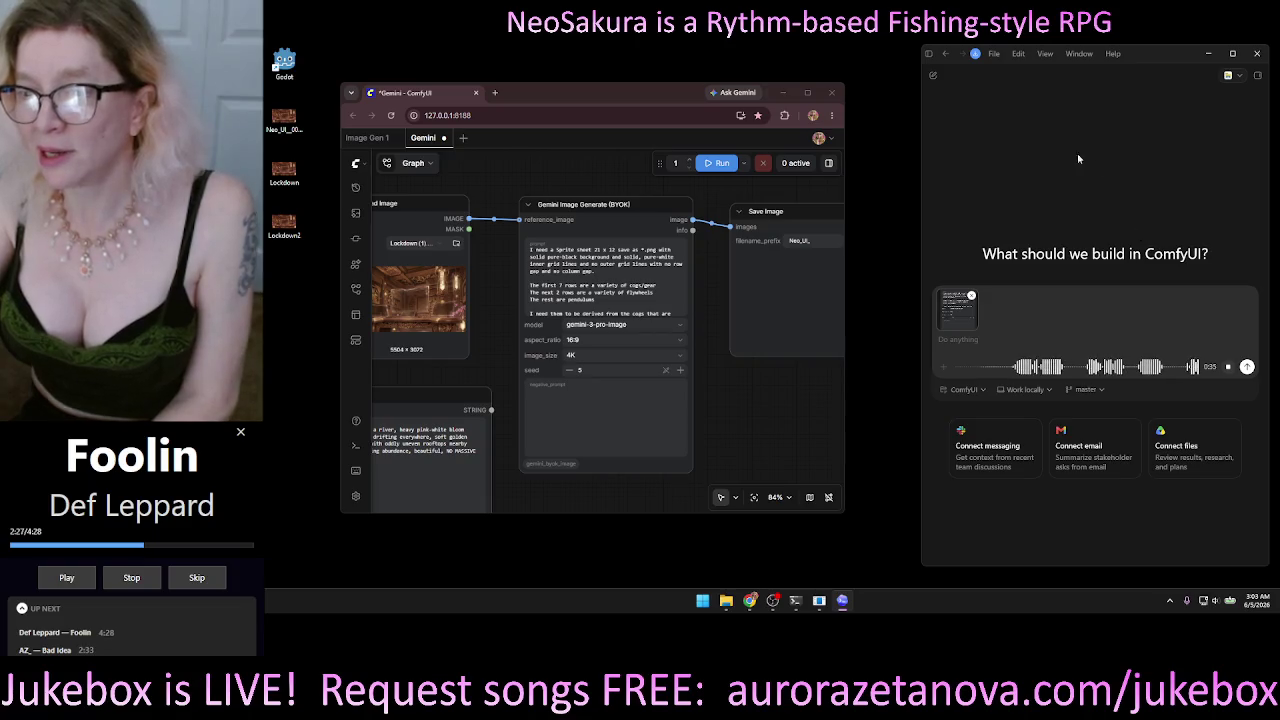
click(1228, 366)
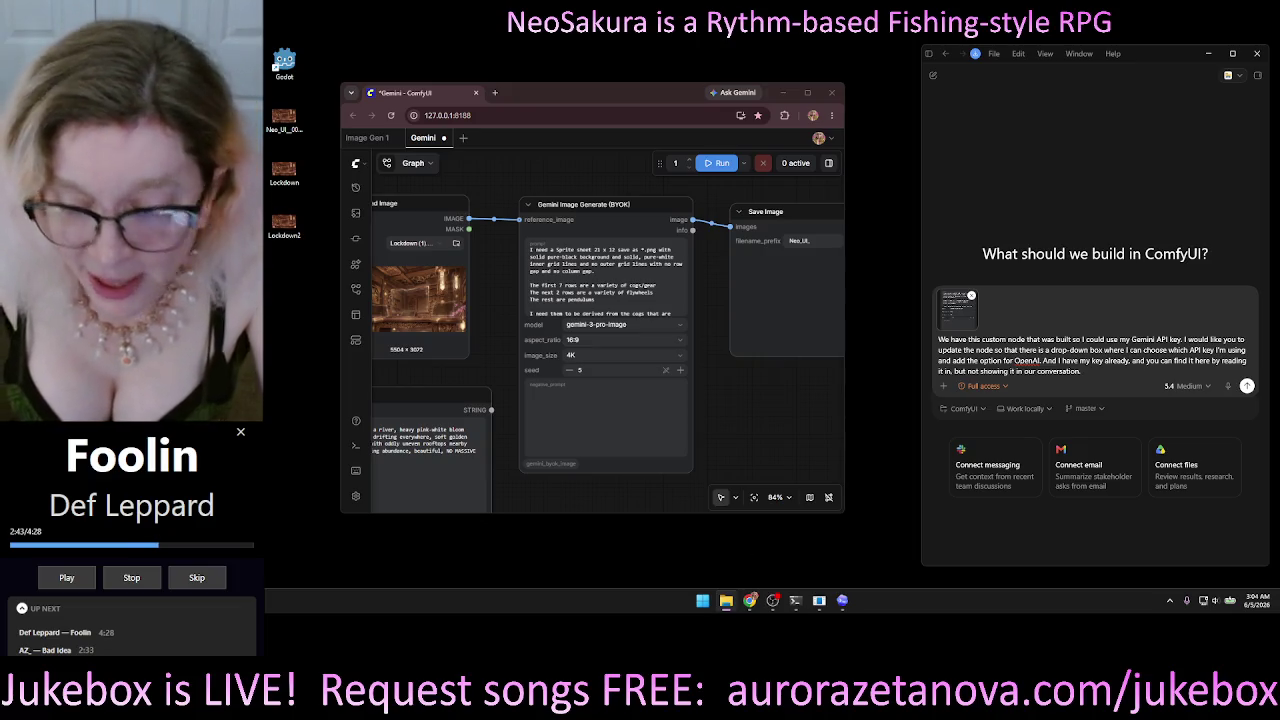
click(1043, 395)
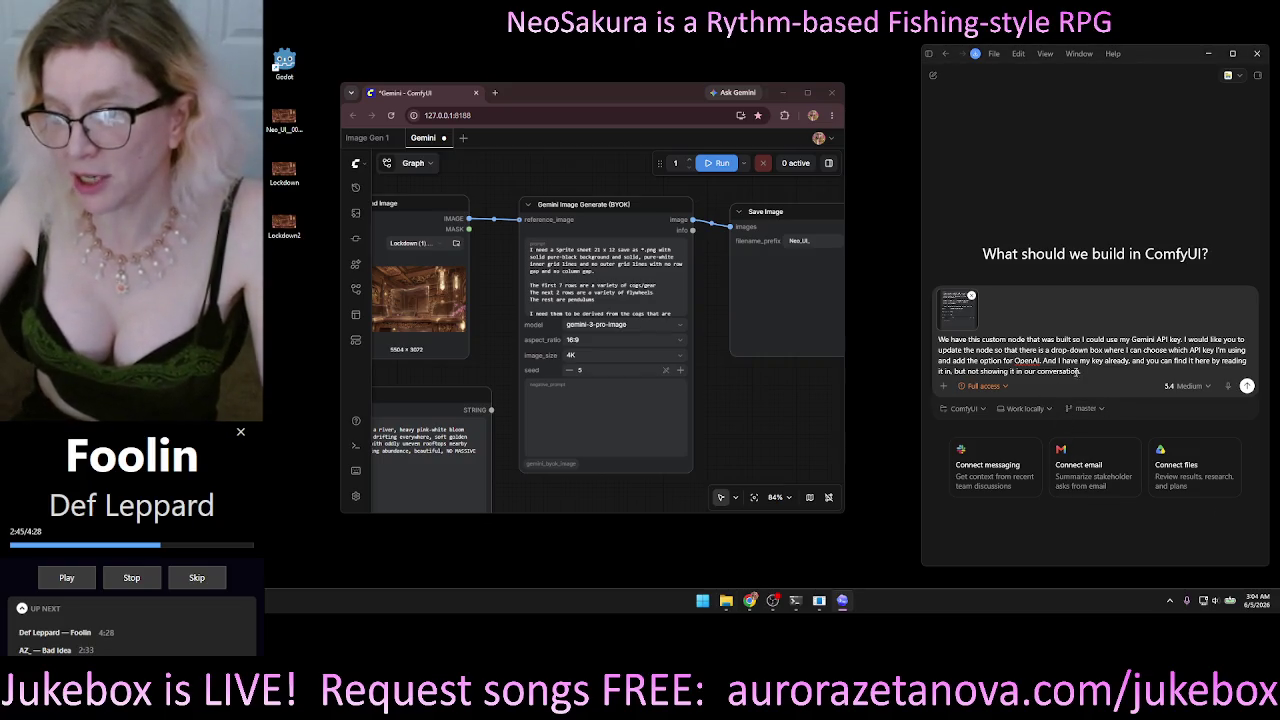
key(ctrl+v)
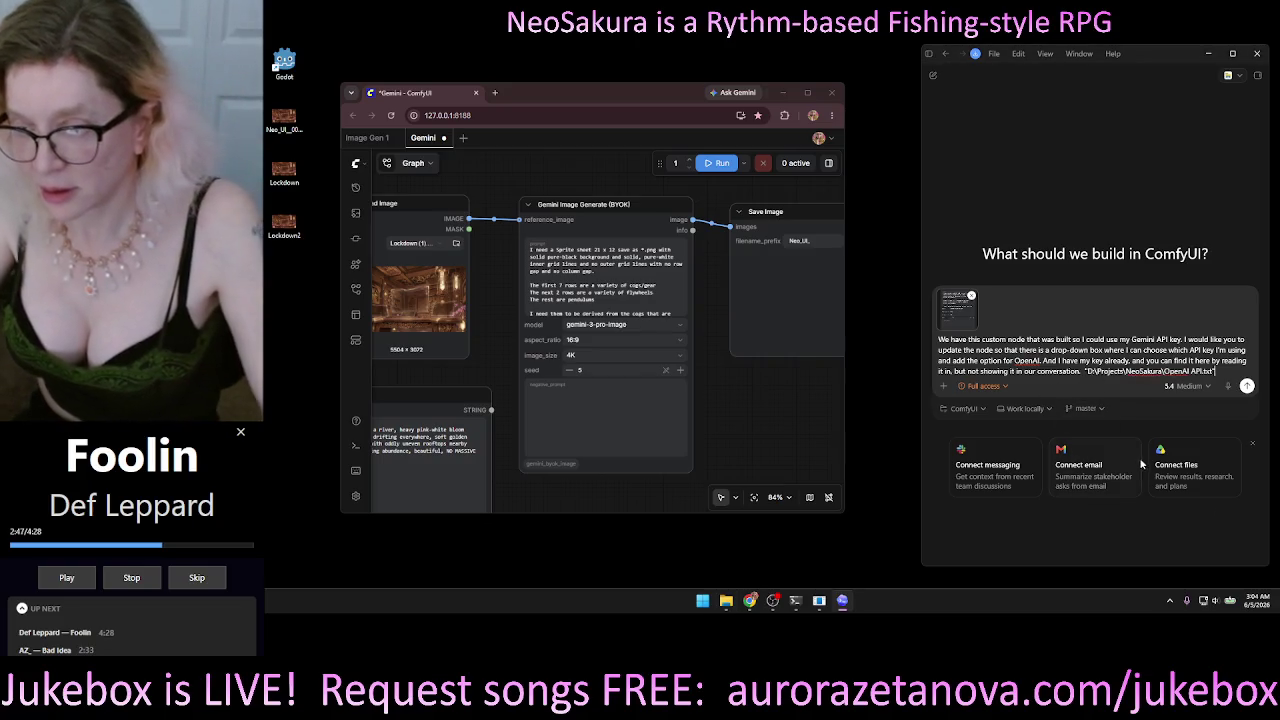
key(Return)
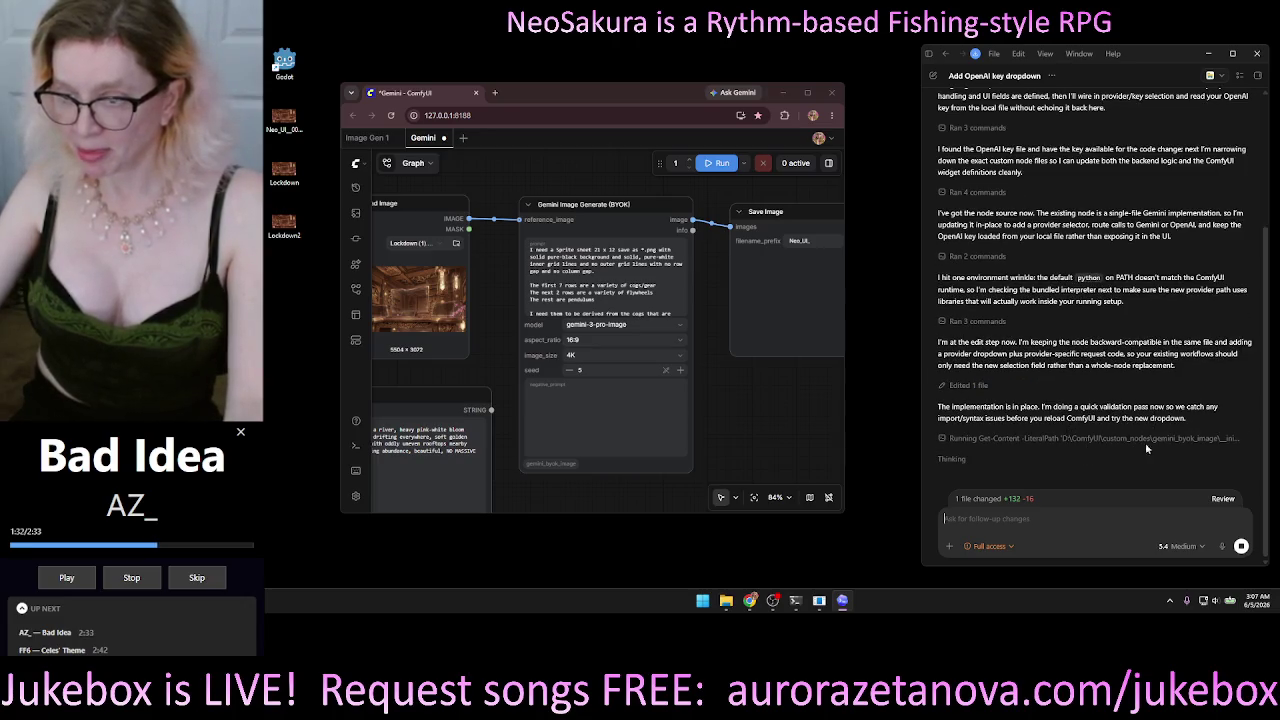
Close the ComfyUI browser page without saving and shut down the old Comfy server terminal.
click(831, 92)
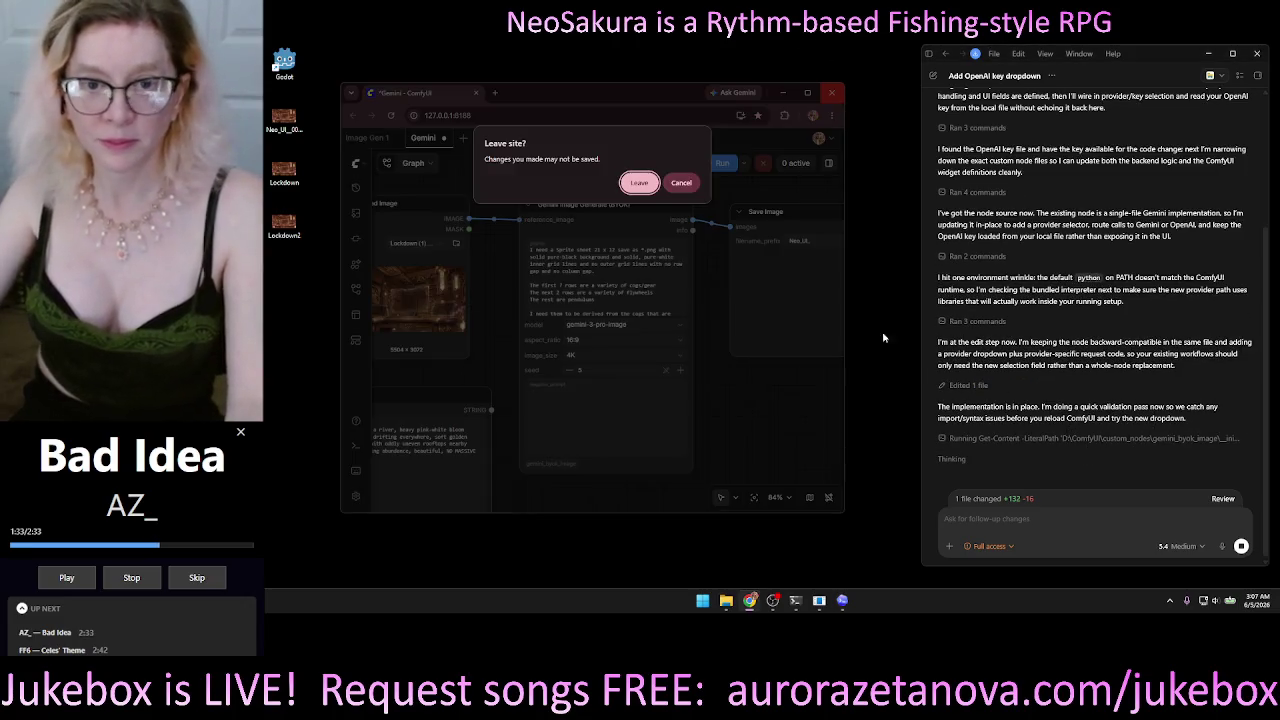
click(643, 185)
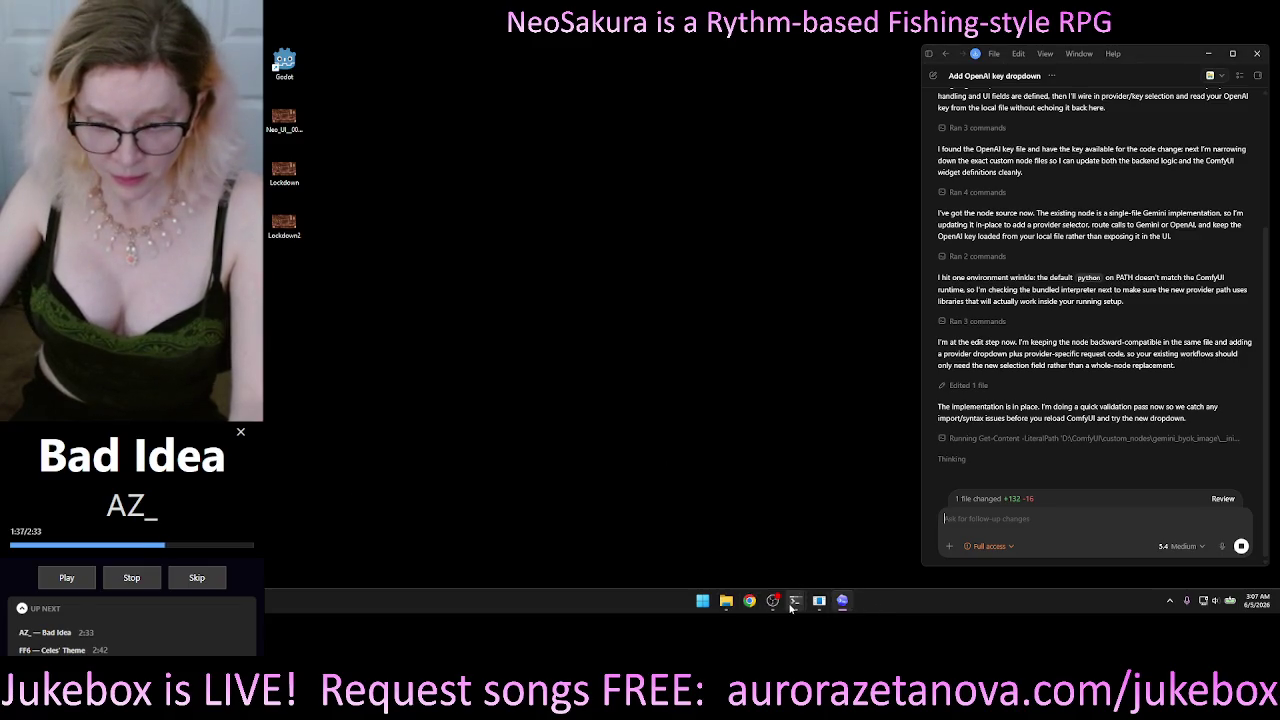
click(800, 603)
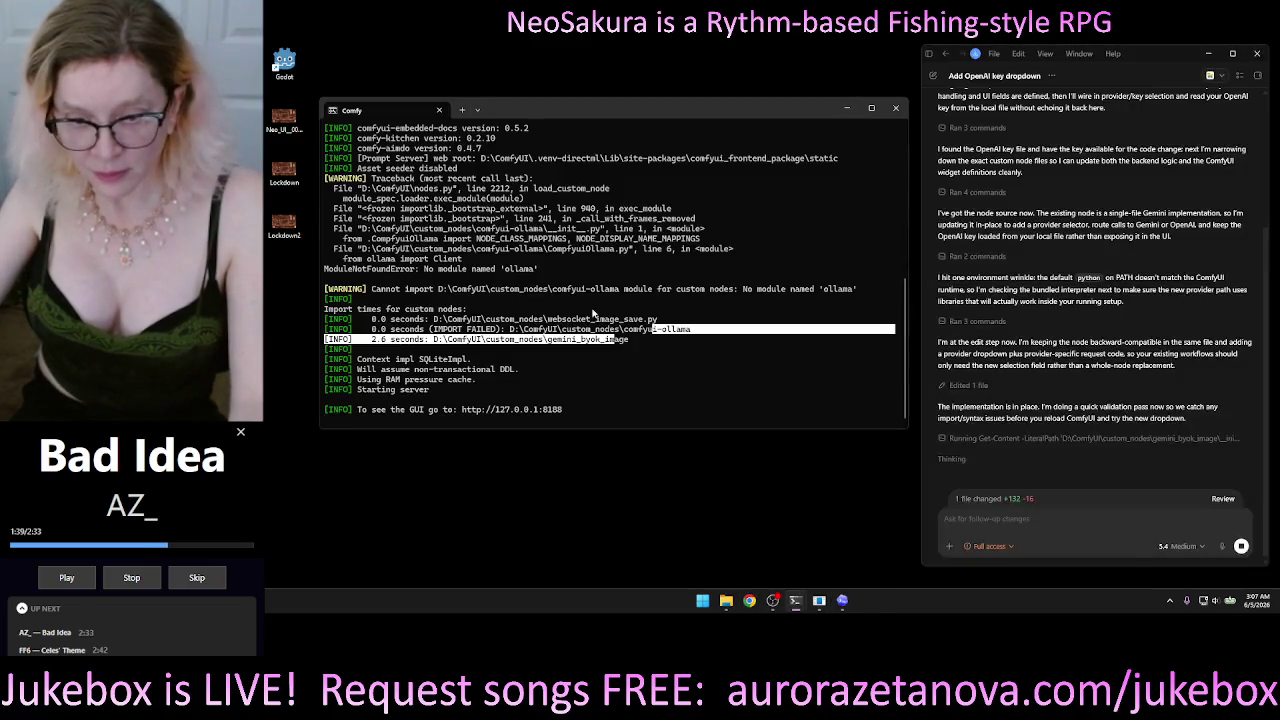
click(895, 108)
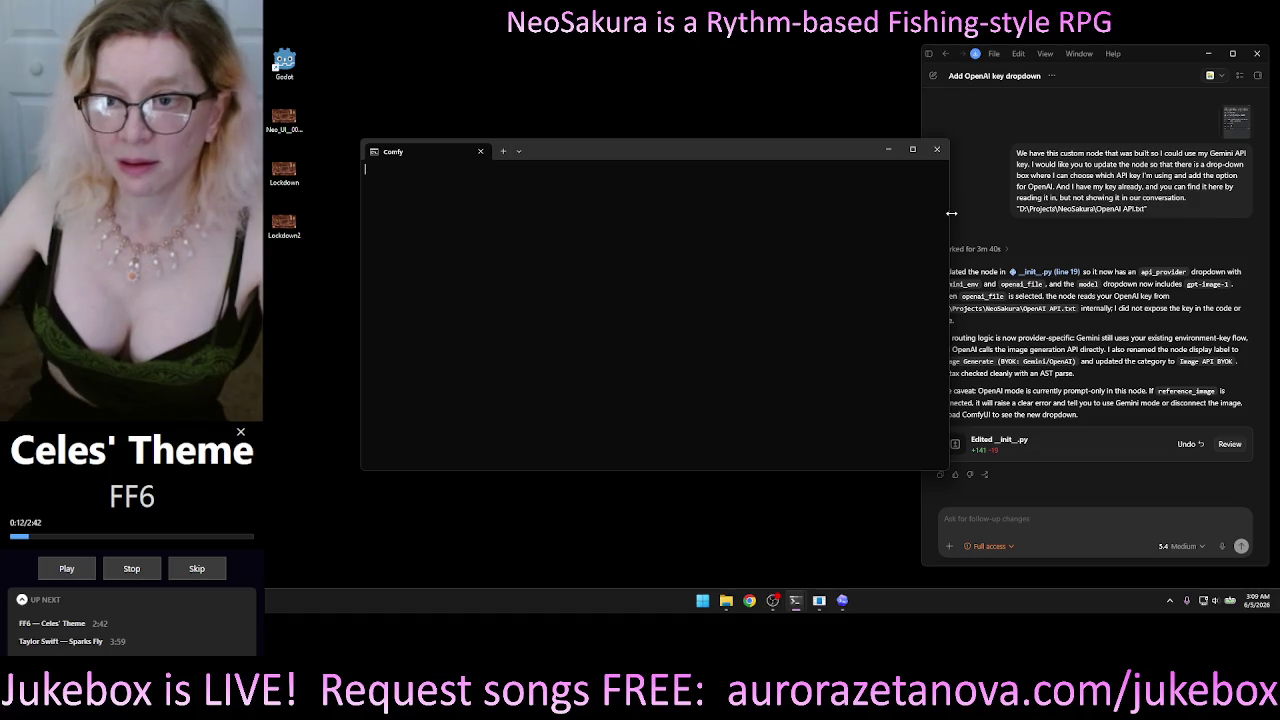
Narrow the new Comfy terminal window and move it into position.
drag(951, 213, 604, 232)
mouse_move(526, 151)
mouse_down()
mouse_move(605, 127)
mouse_move(555, 82)
mouse_up()
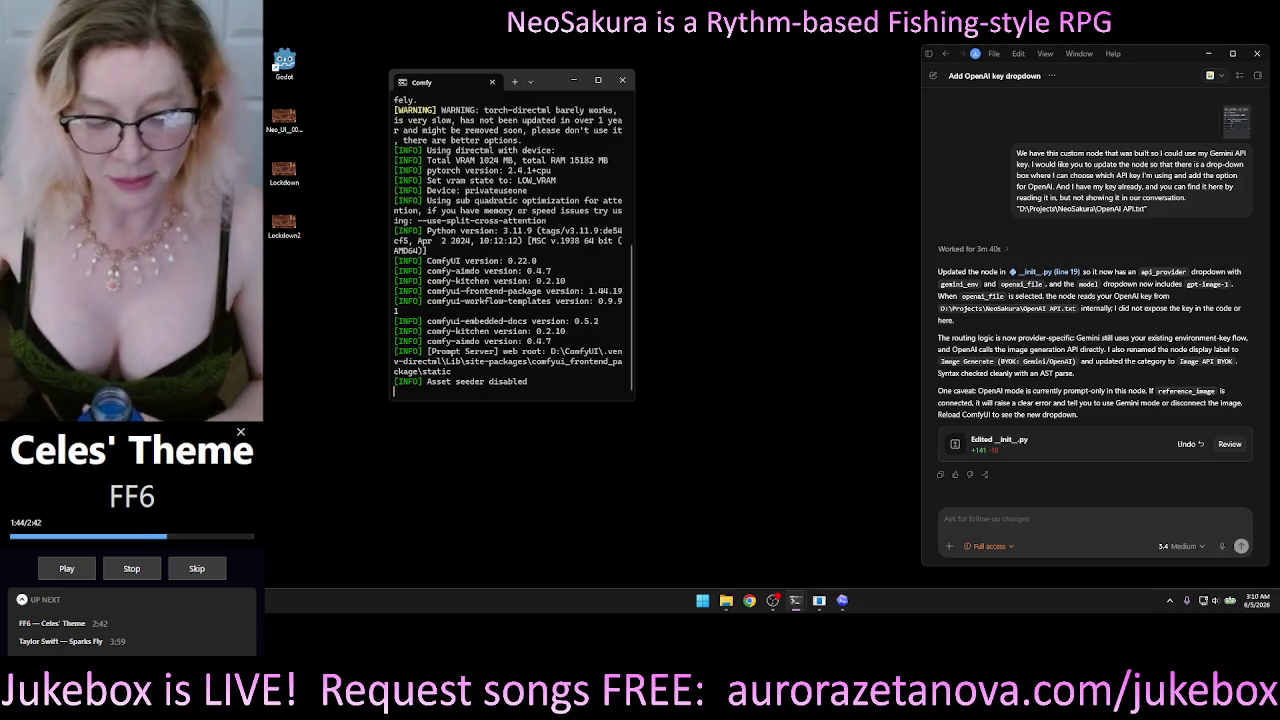
Select and copy the ollama ModuleNotFoundError traceback from the ComfyUI startup log.
mouse_move(924, 245)
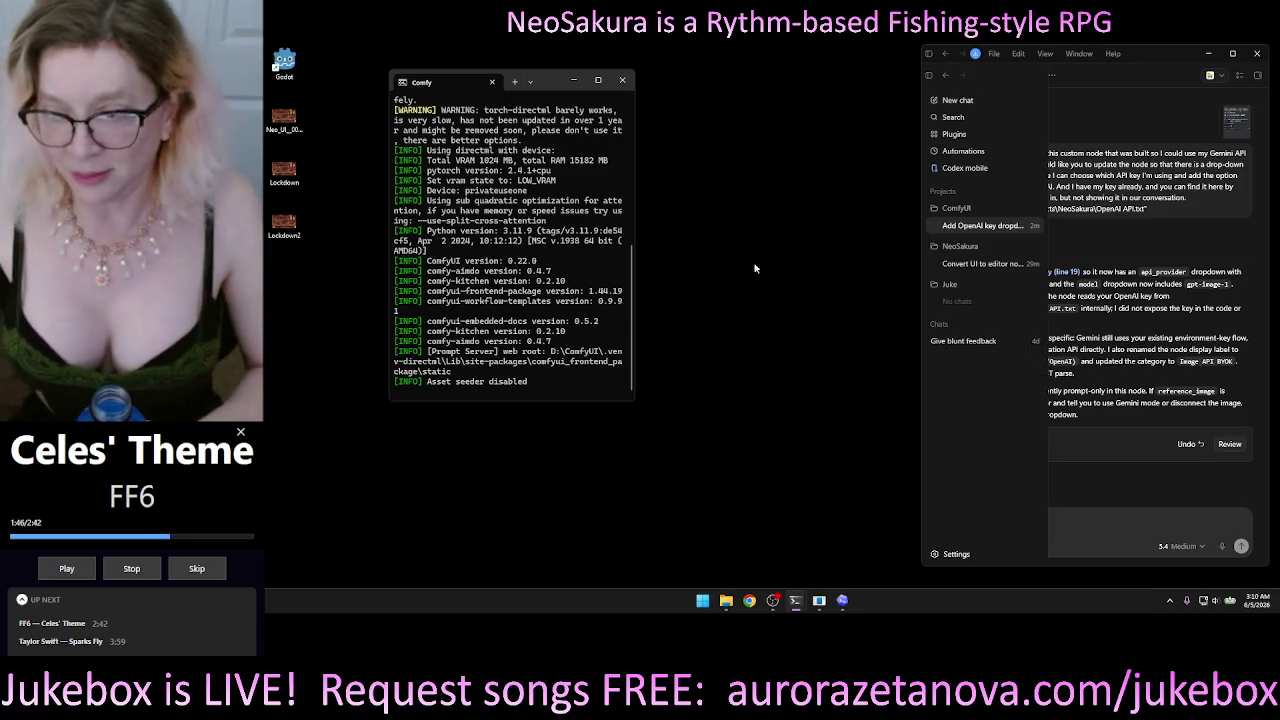
click(767, 317)
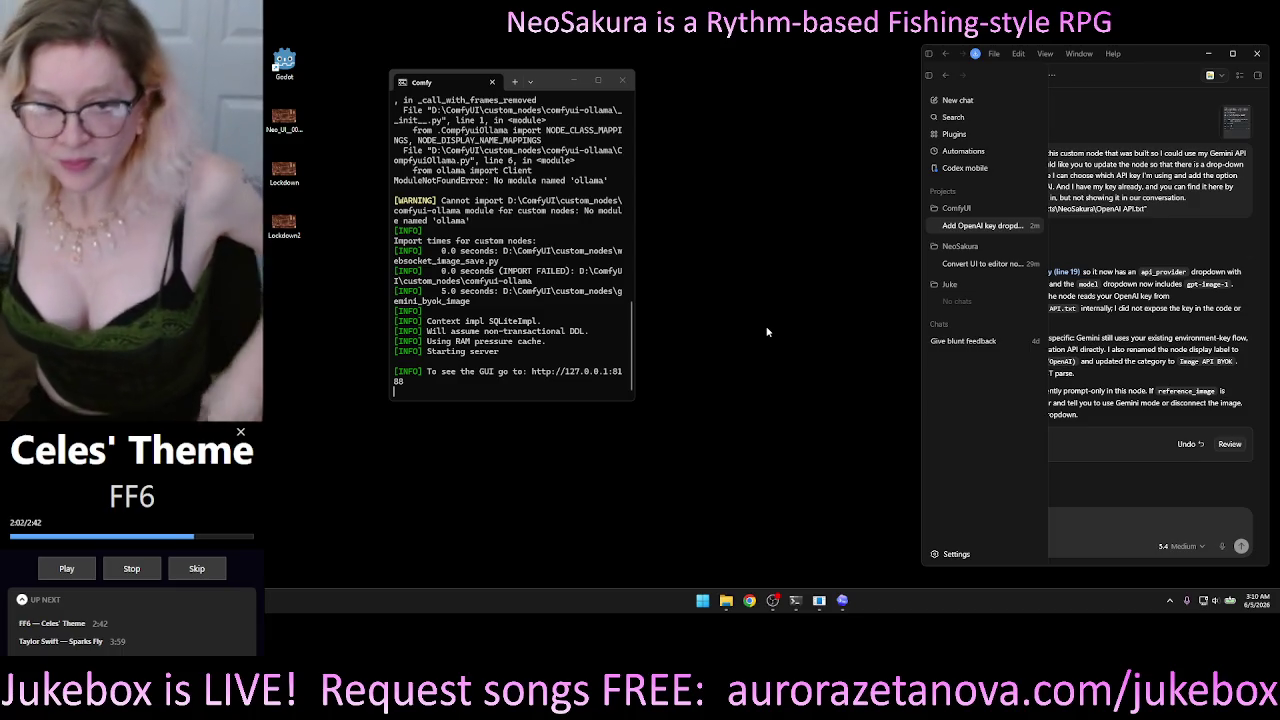
mouse_move(475, 218)
mouse_down()
mouse_move(400, 201)
mouse_move(390, 95)
mouse_up()
right_click(412, 169)
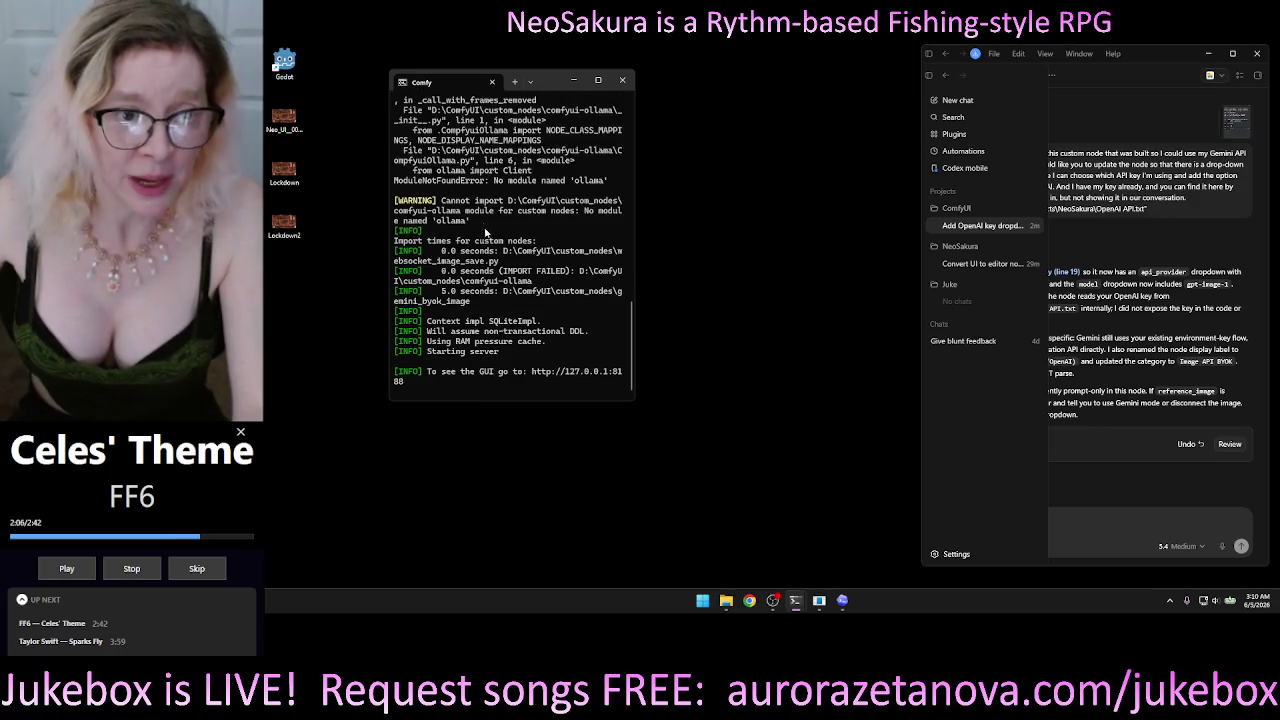
mouse_move(482, 222)
mouse_down()
mouse_move(395, 204)
mouse_move(396, 182)
mouse_up()
scroll(458, 160, up, 3)
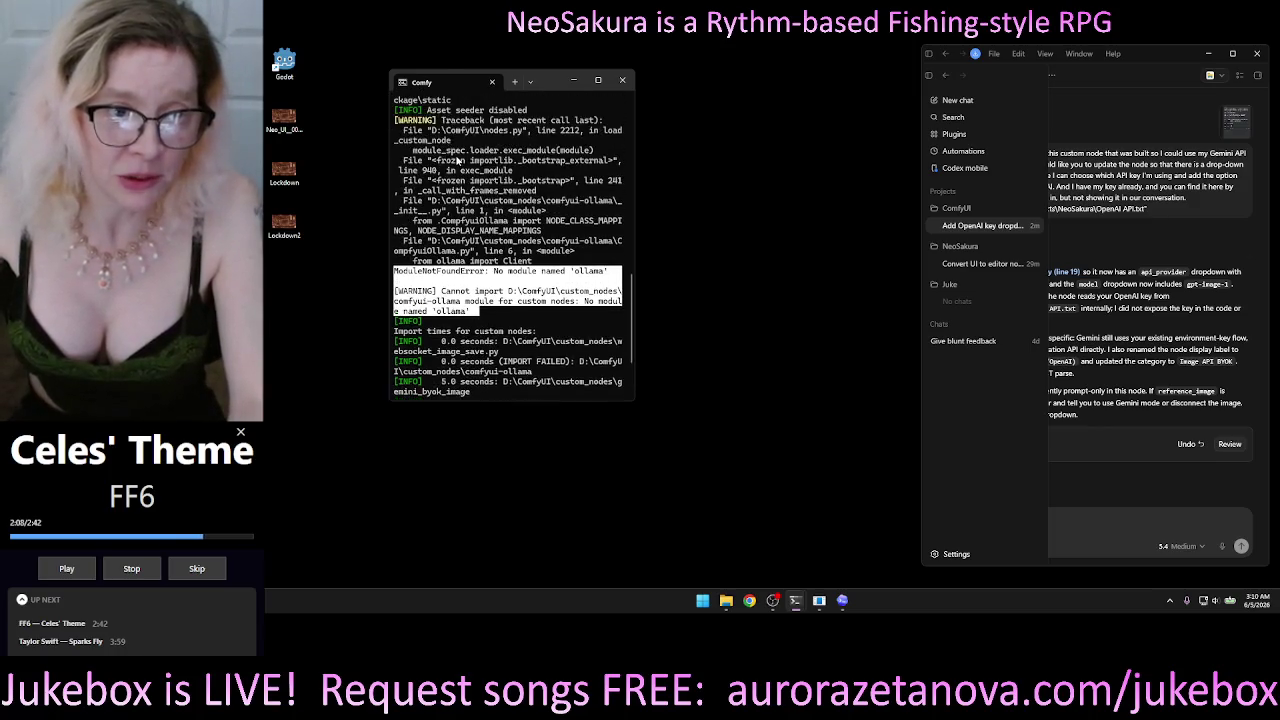
scroll(458, 160, up, 2)
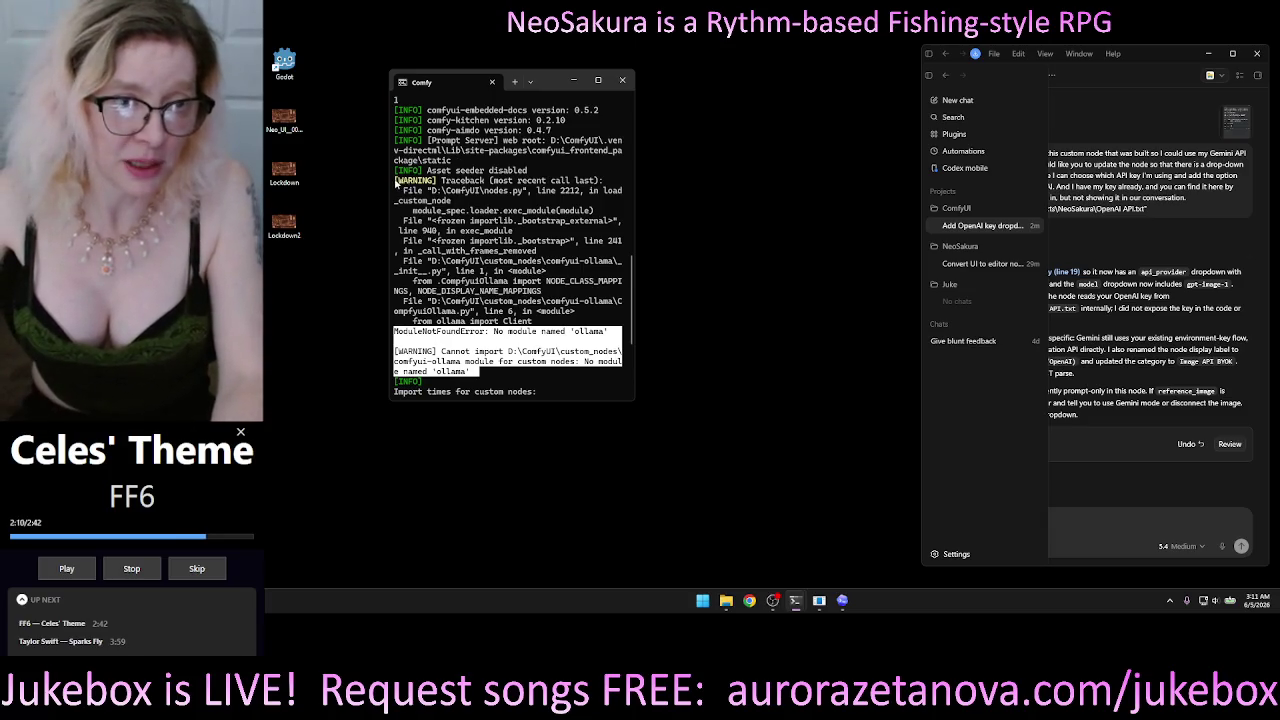
drag(396, 182, 397, 184)
right_click(526, 310)
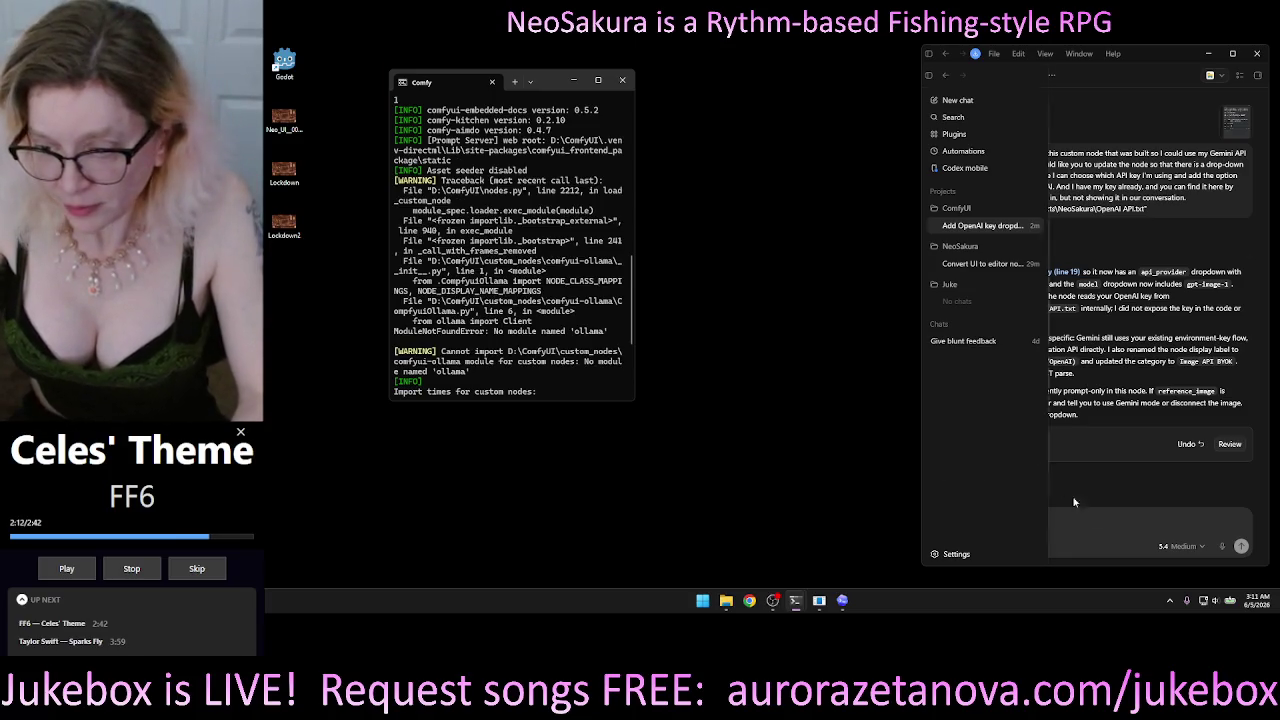
Paste the traceback into Codex, dictate a request to fix the ollama warning, and send it.
click(1077, 510)
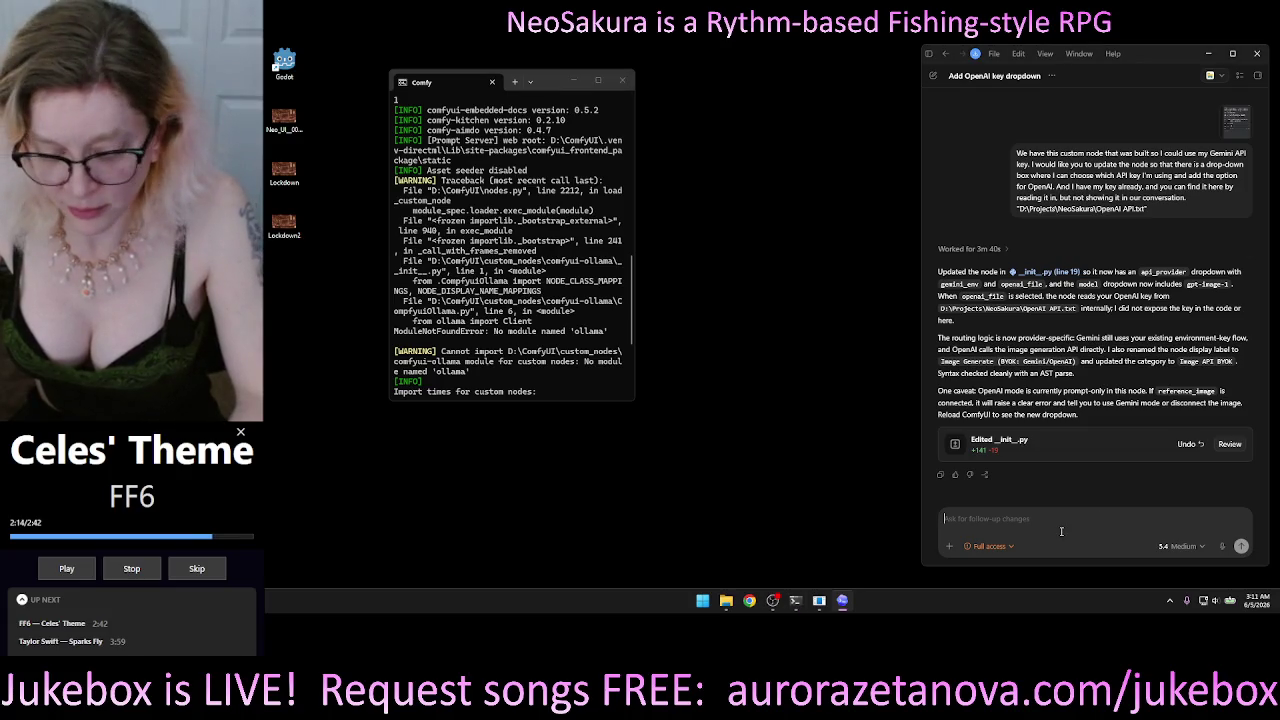
key(ctrl+v)
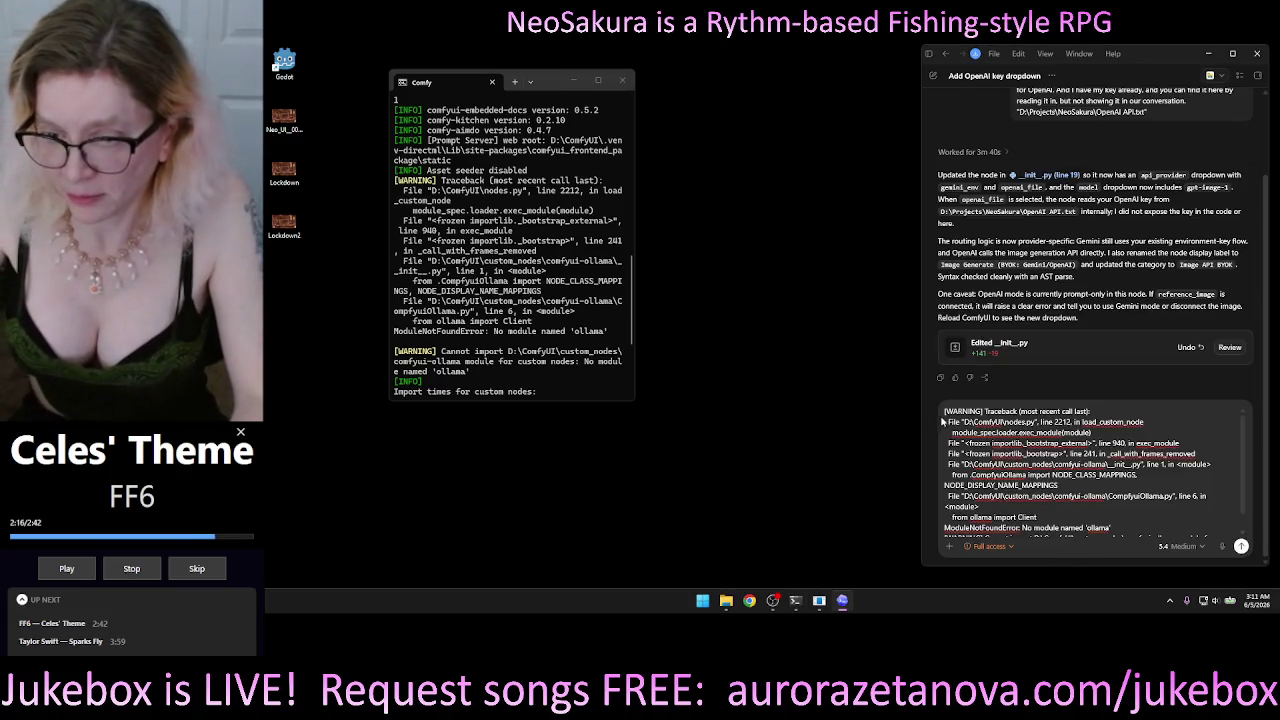
scroll(944, 420, up, 1)
scroll(945, 412, down, 1)
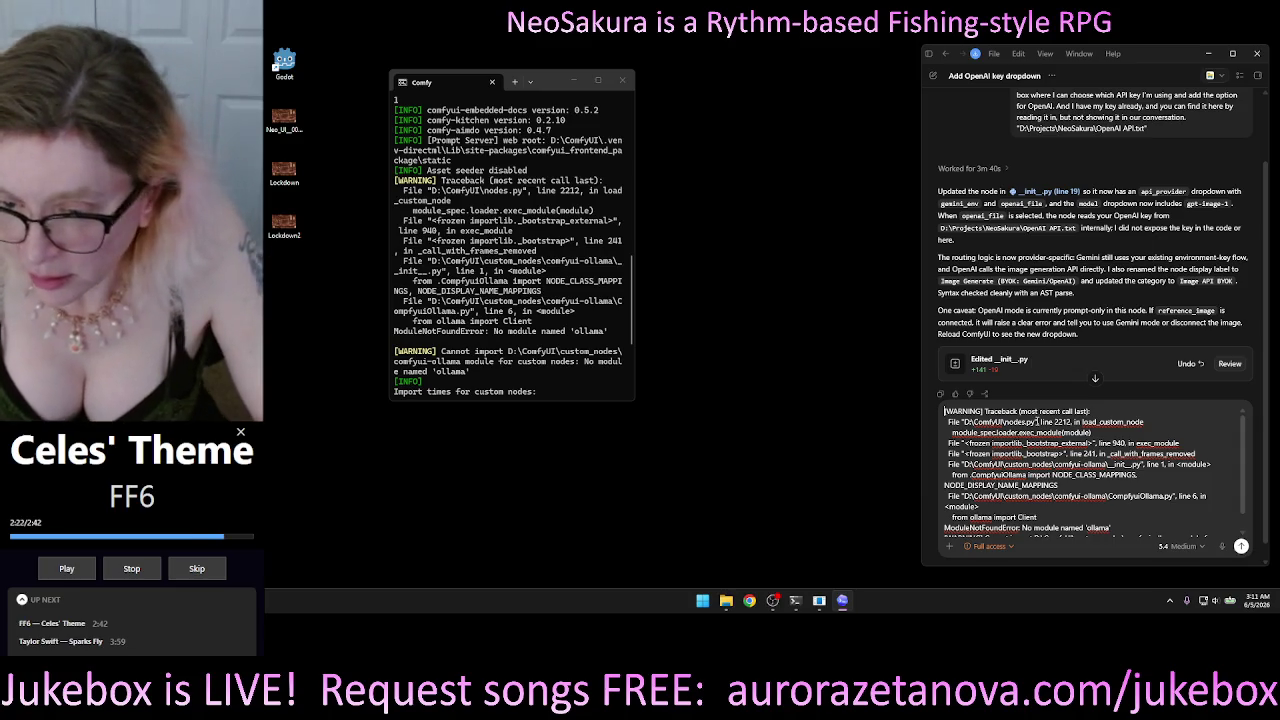
scroll(1037, 421, up, 1)
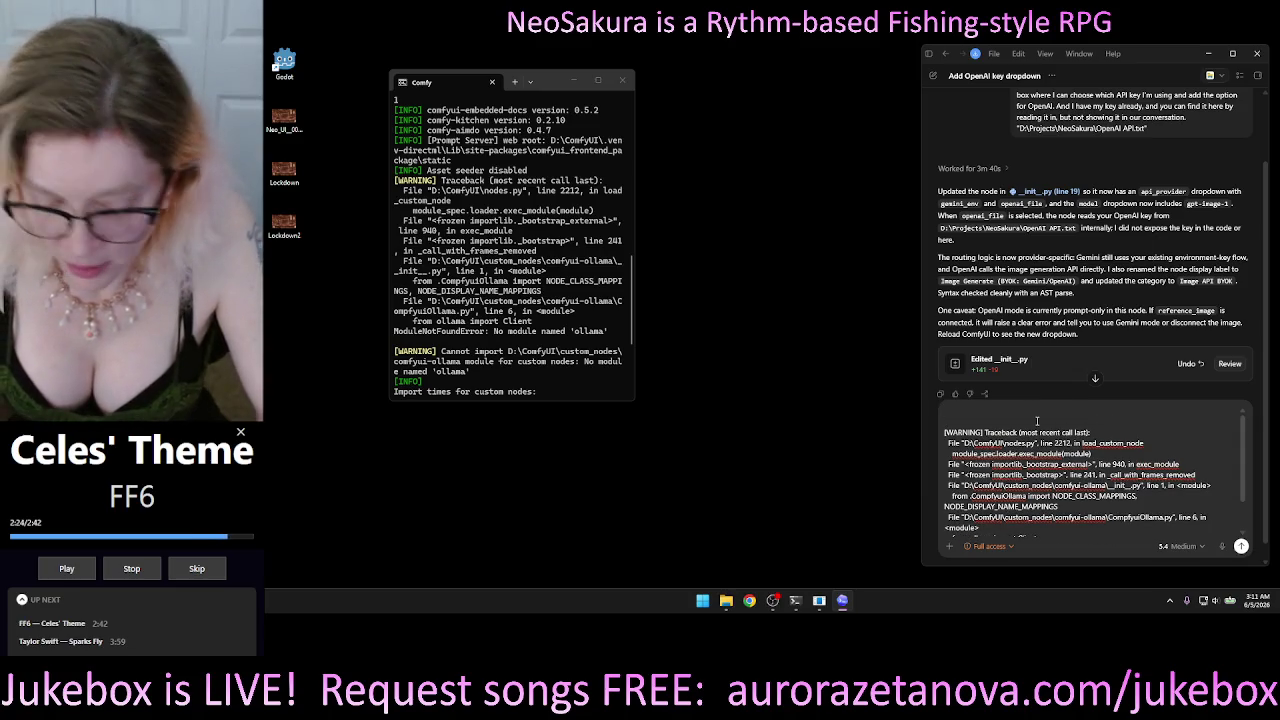
click(1219, 547)
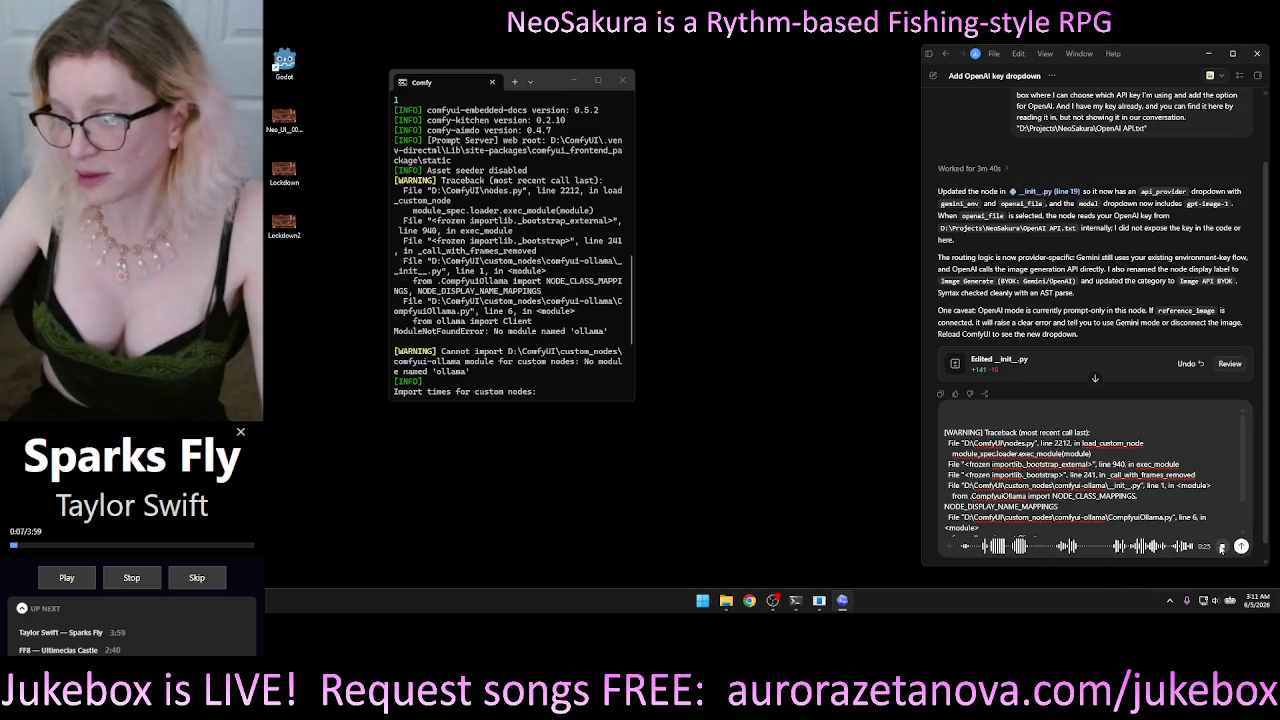
click(1221, 548)
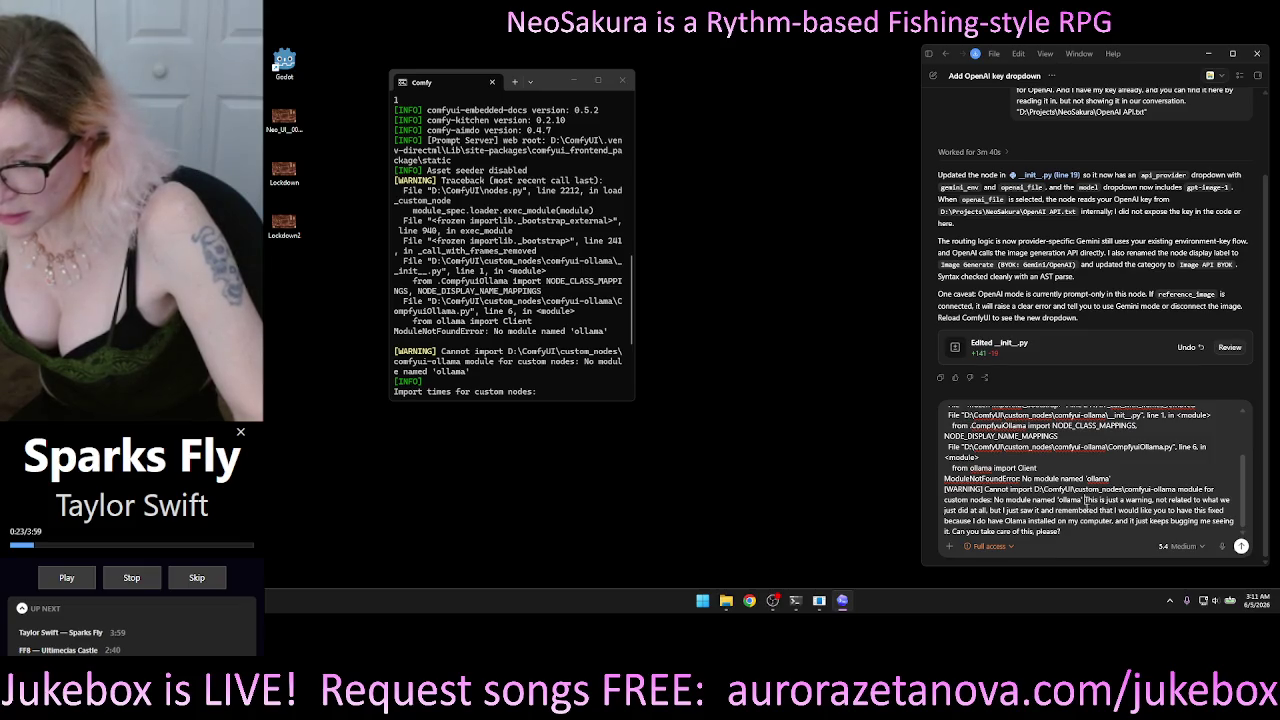
drag(1085, 499, 1090, 546)
scroll(1090, 535, up, 3)
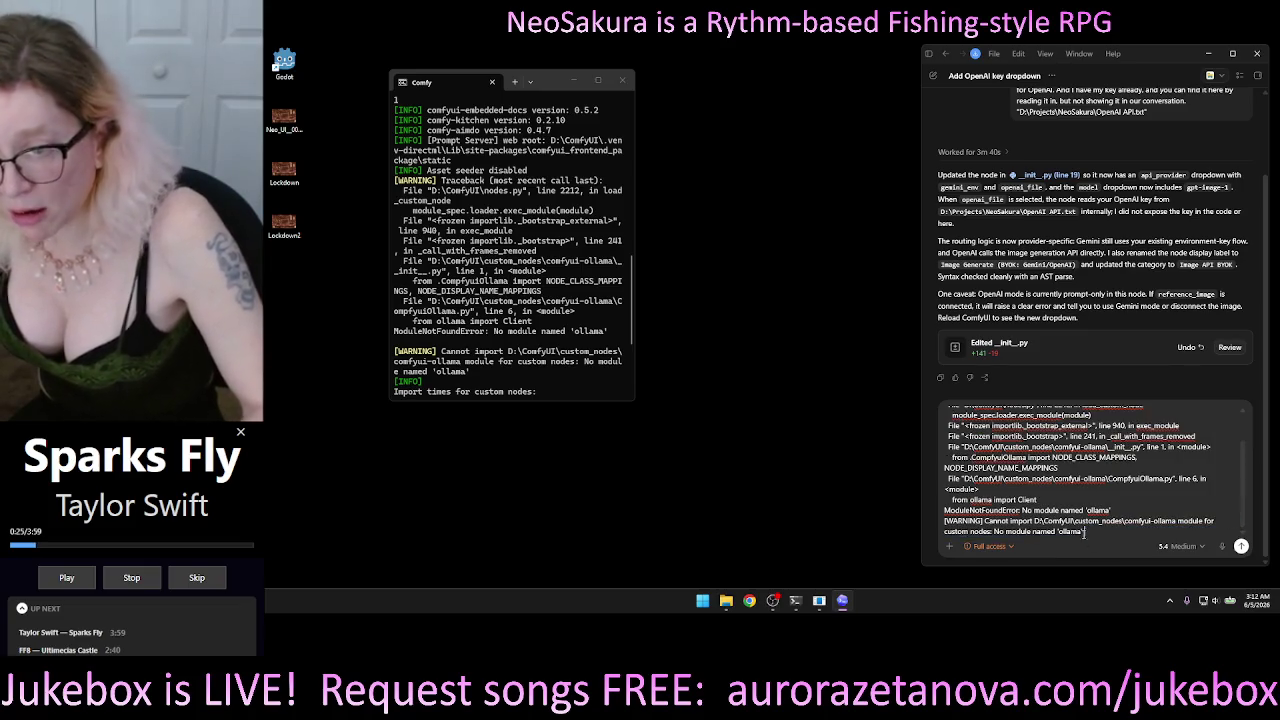
scroll(1020, 507, up, 3)
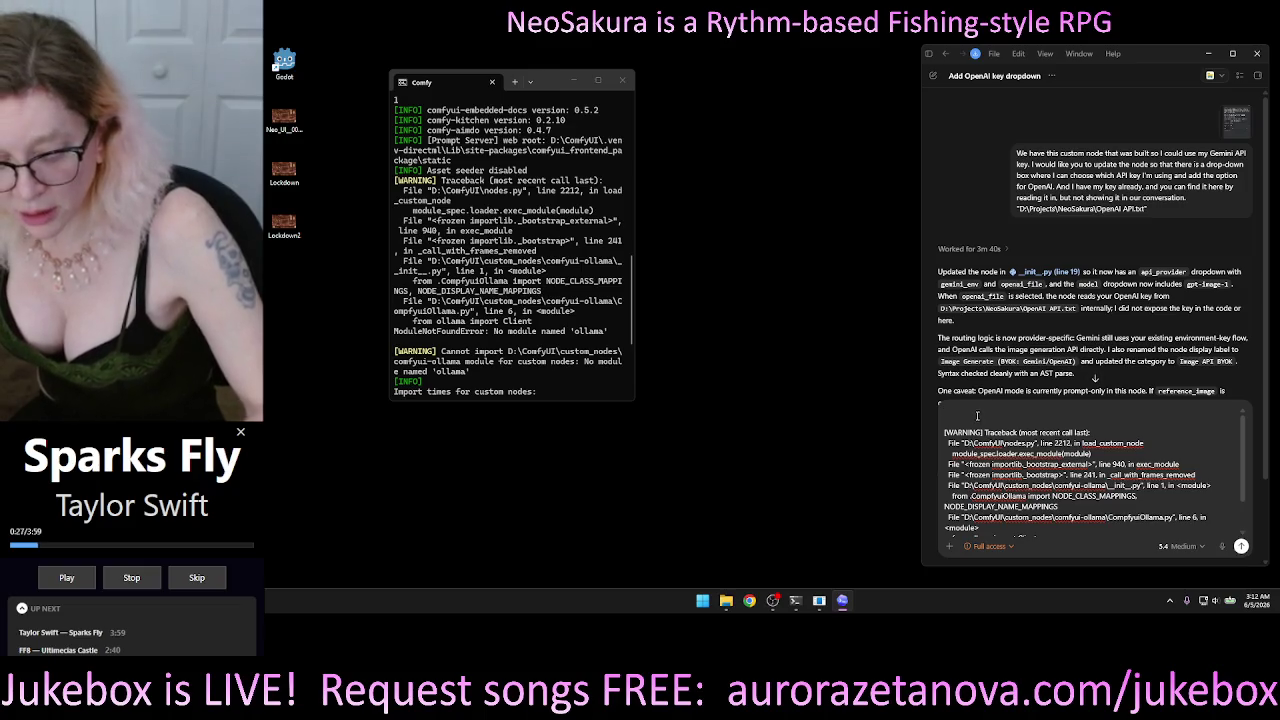
scroll(1080, 440, up, 1)
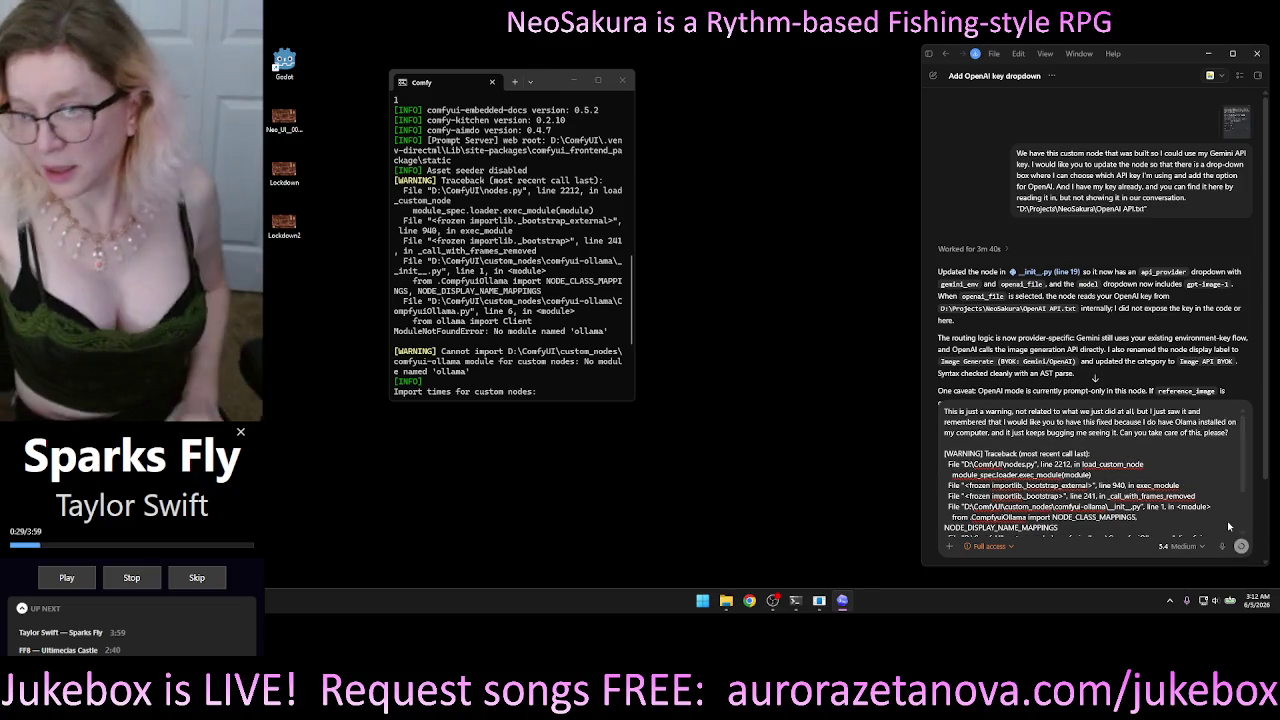
click(1241, 546)
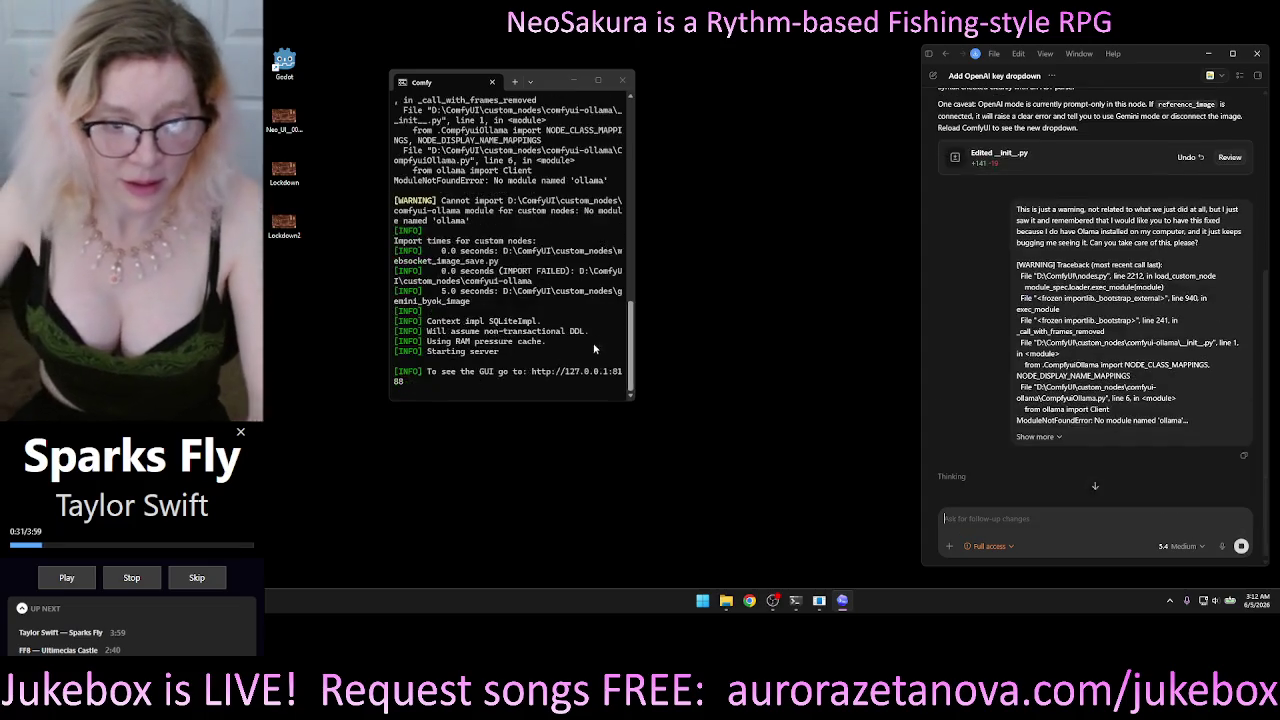
Open 127.0.0.1:8188 from the terminal in Chrome and maximise the window.
ctrl+click(606, 374)
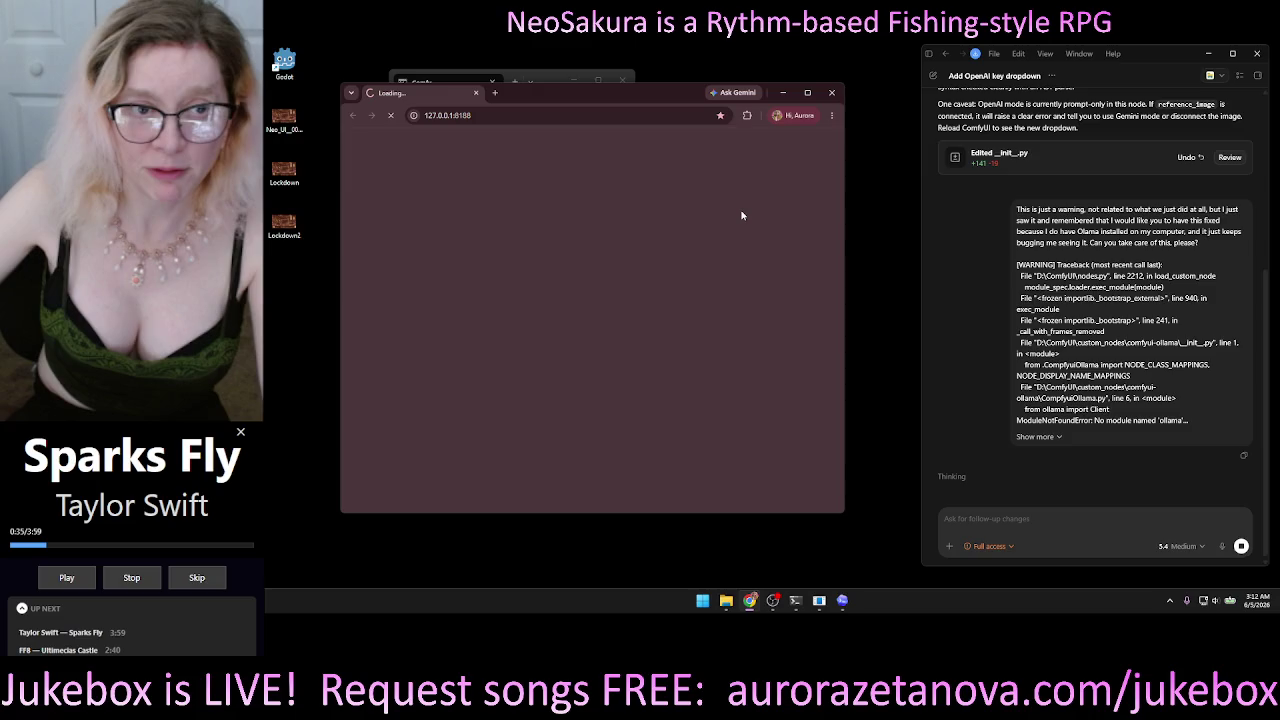
click(807, 93)
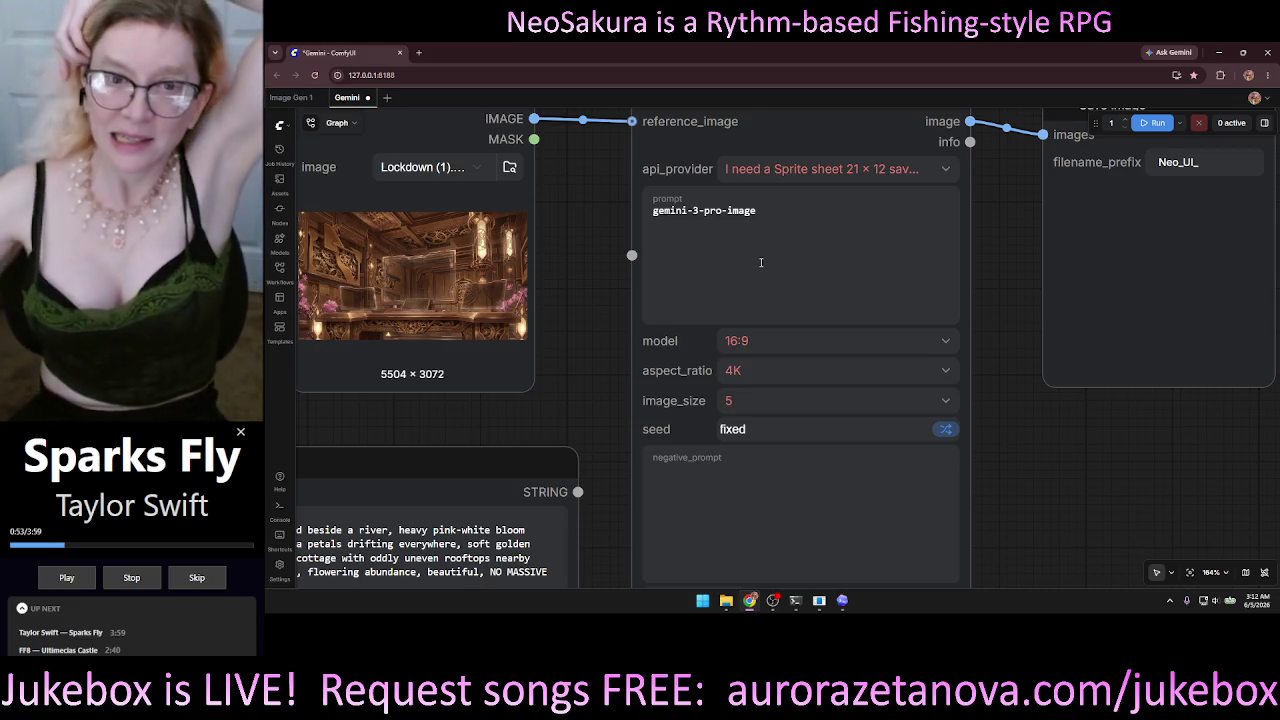
Set api_provider to openai_file and clear the misplaced prompt text.
click(938, 175)
click(940, 172)
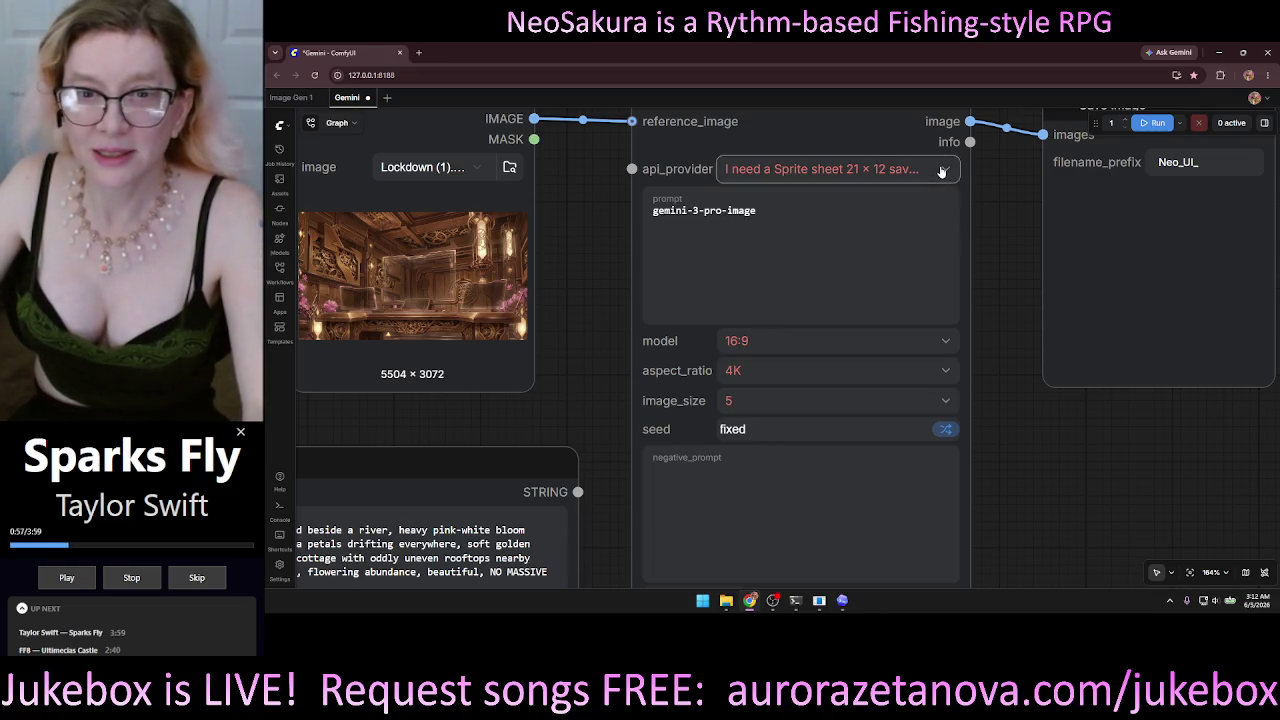
click(940, 172)
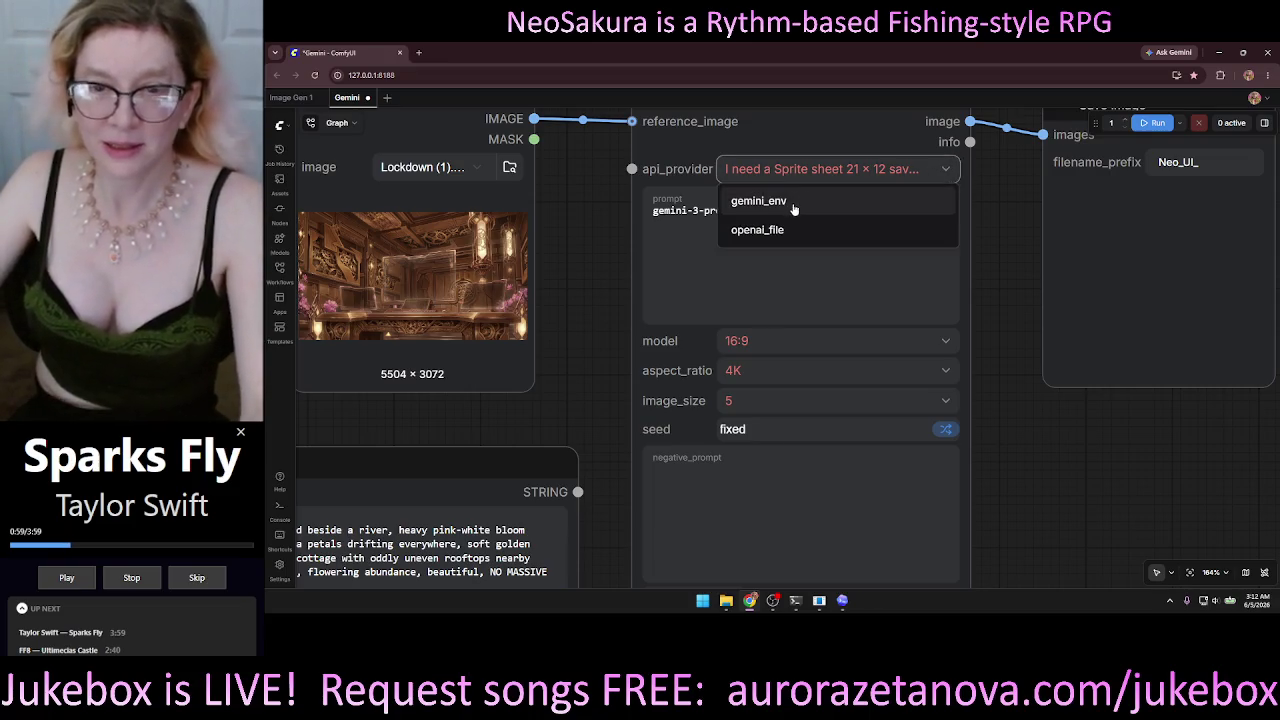
click(773, 235)
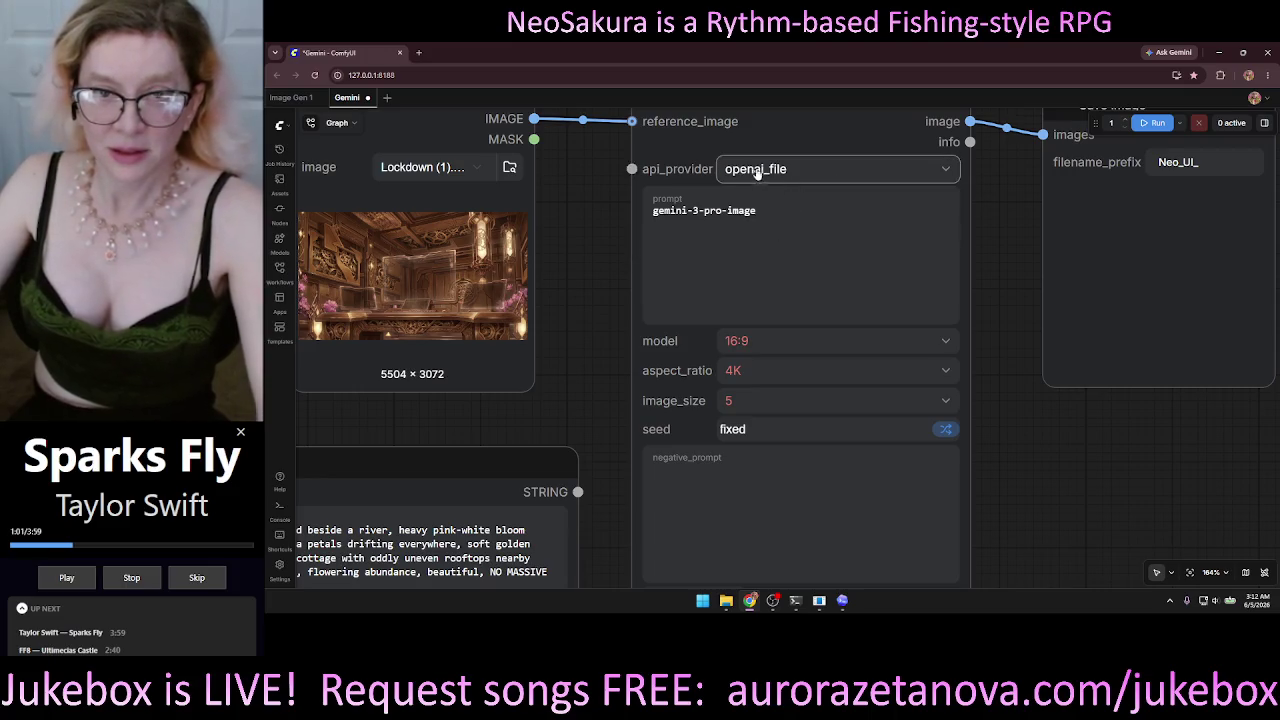
scroll(645, 258, up, 3)
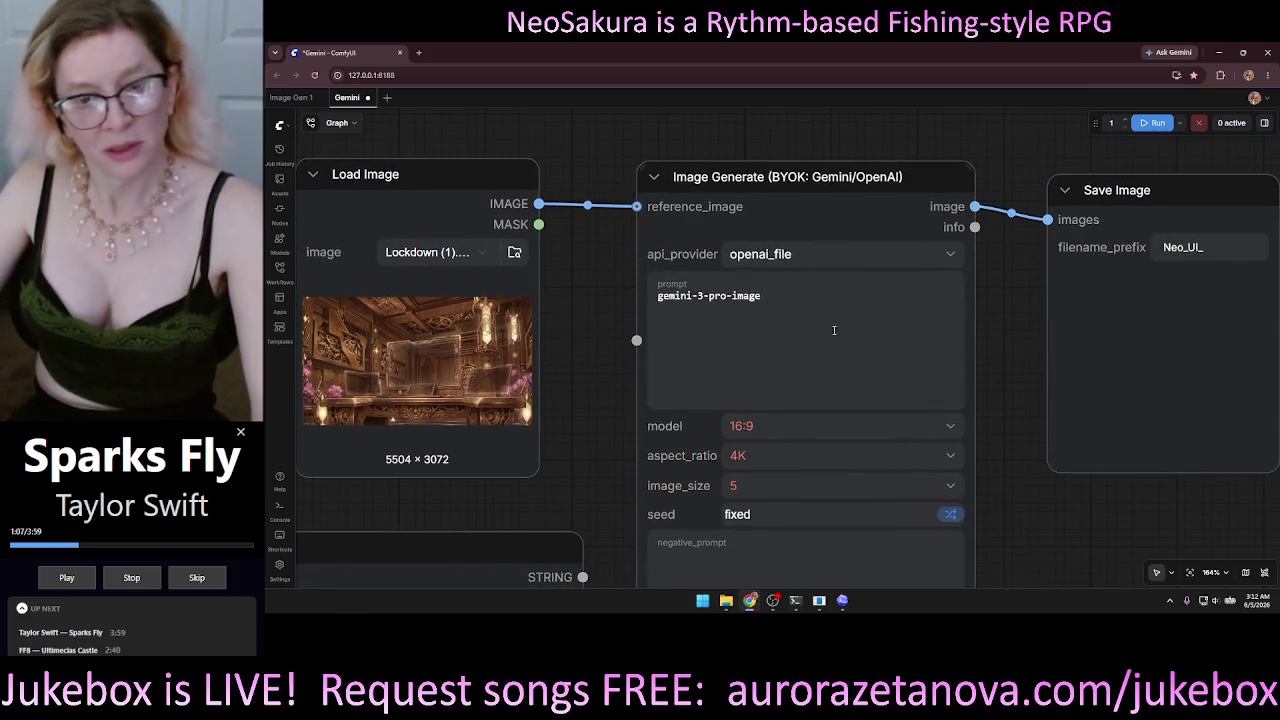
key(ctrl+a)
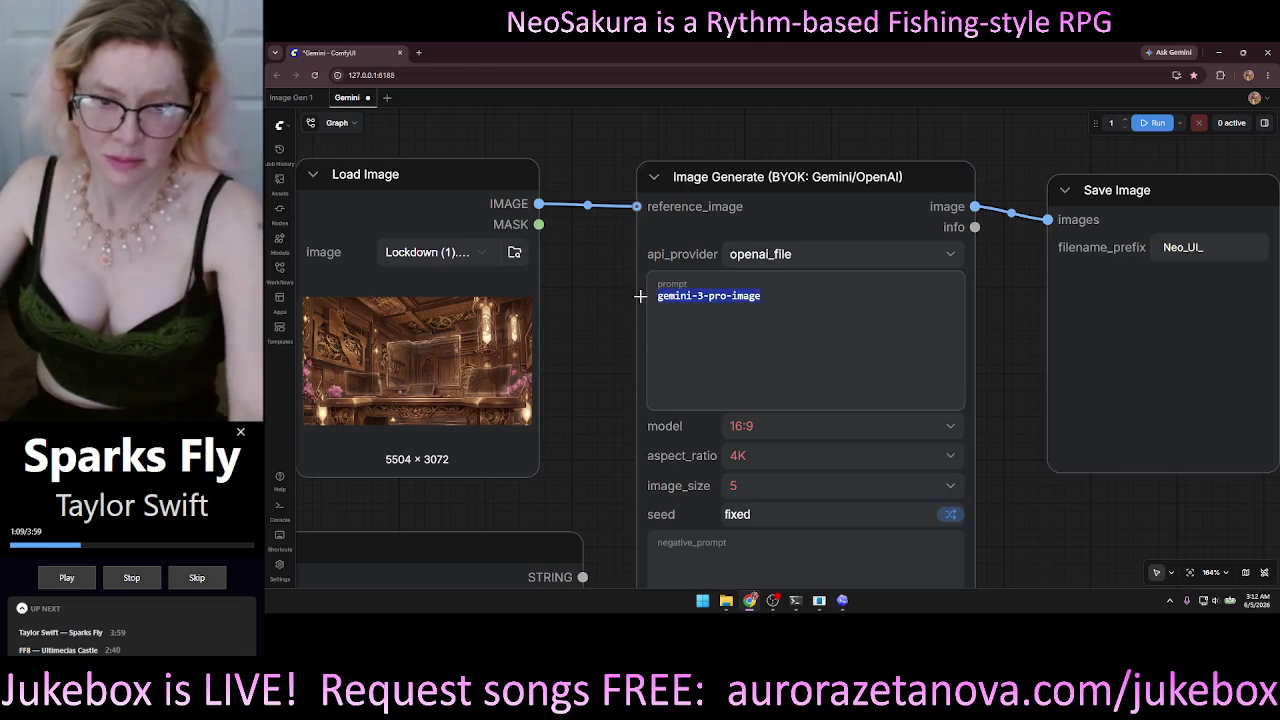
key(BackSpace)
scroll(593, 287, down, 1)
scroll(593, 287, down, 1)
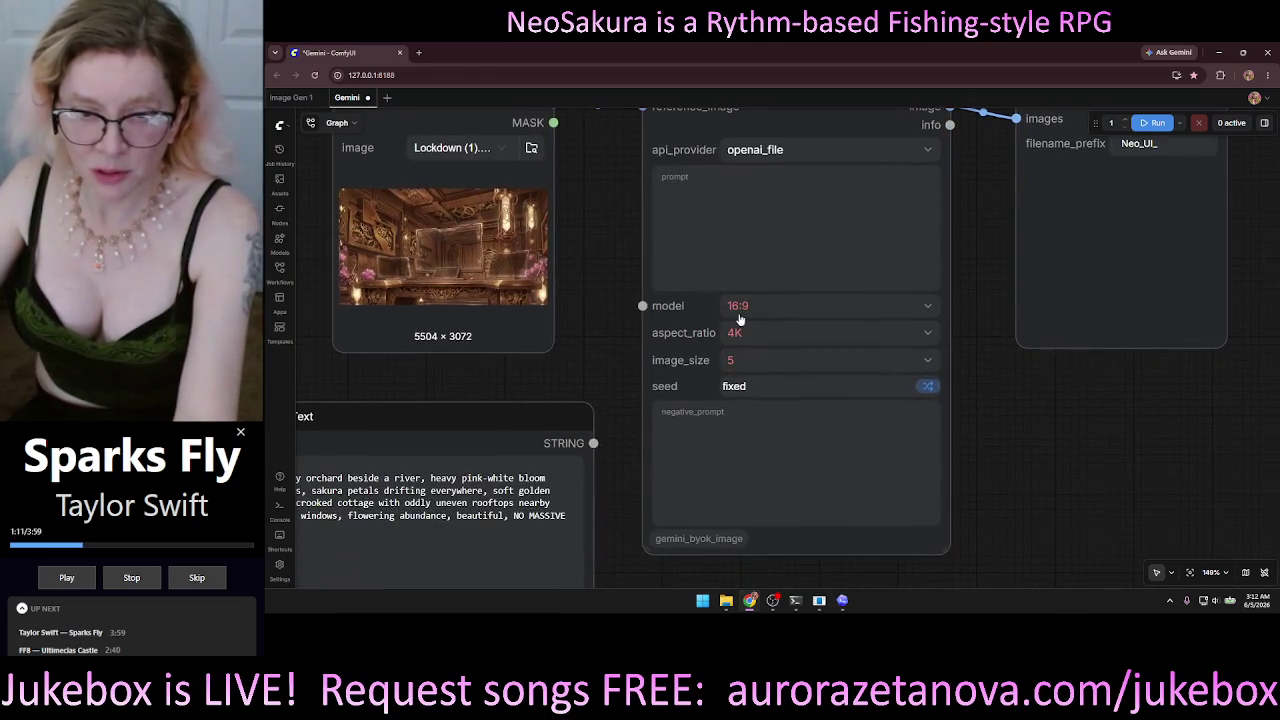
Set the model to gpt-image-1, aspect ratio 16:9 and image size 4K.
click(781, 308)
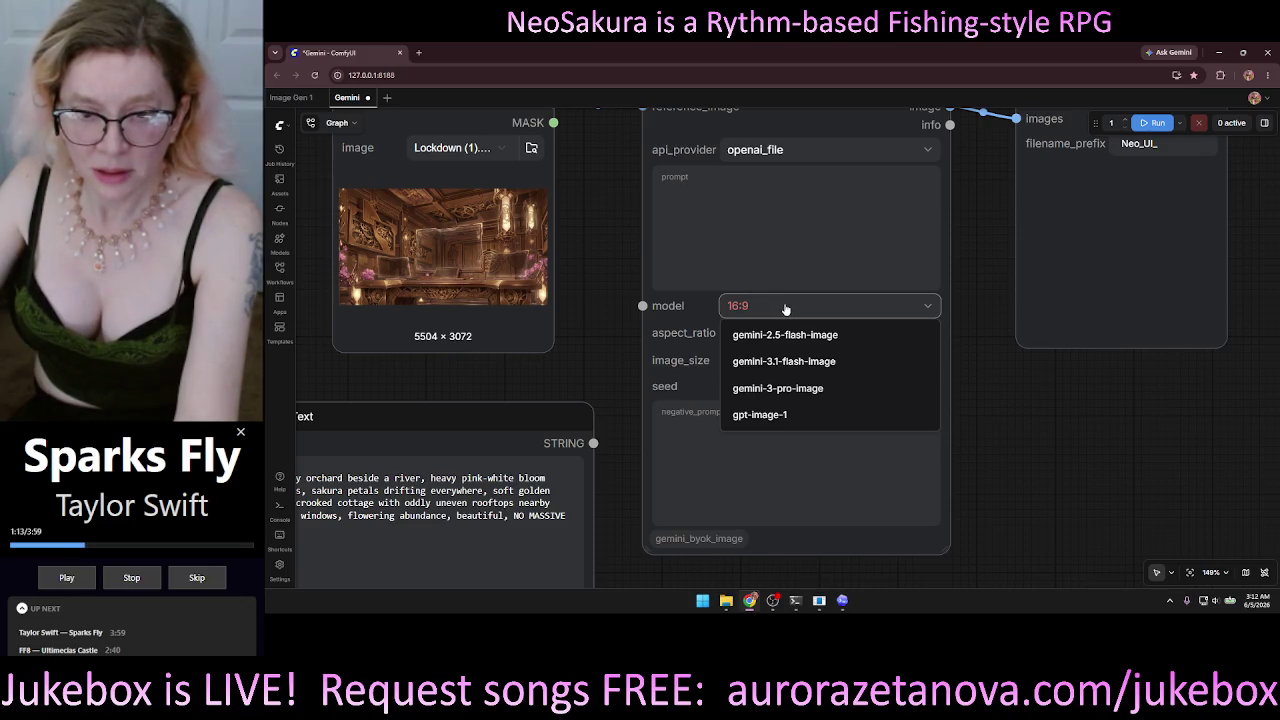
click(786, 414)
click(836, 310)
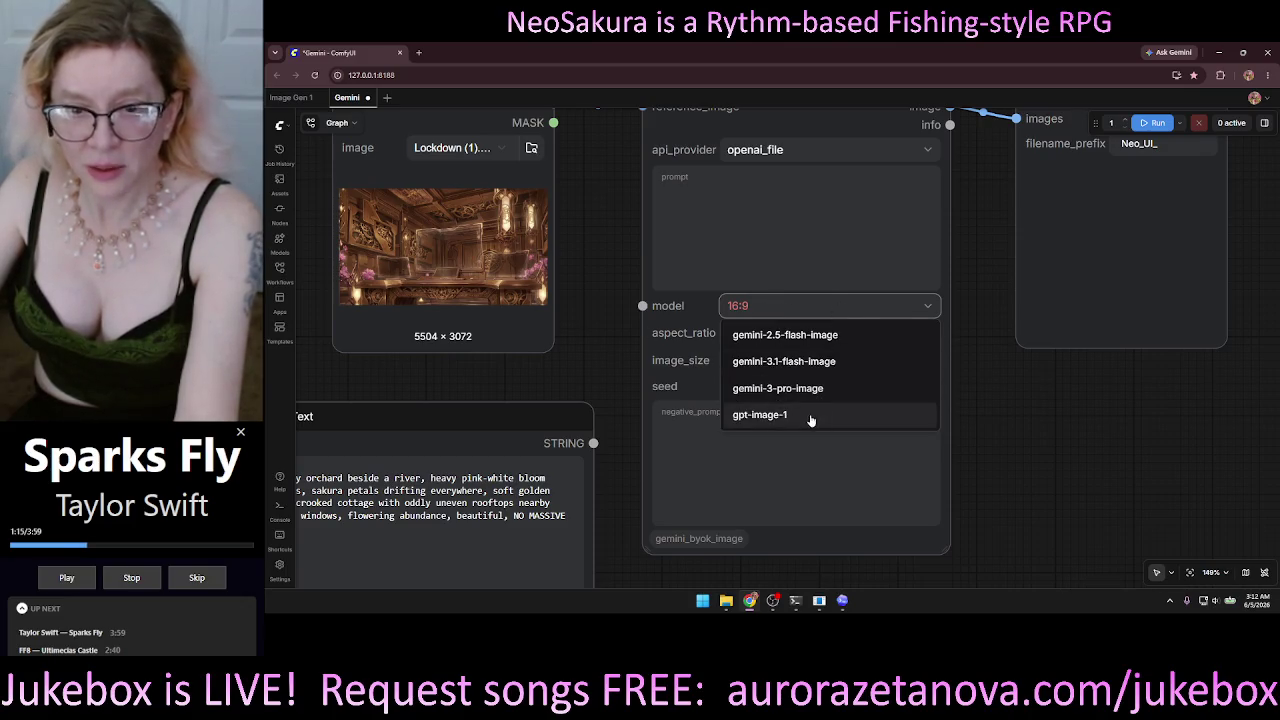
click(810, 416)
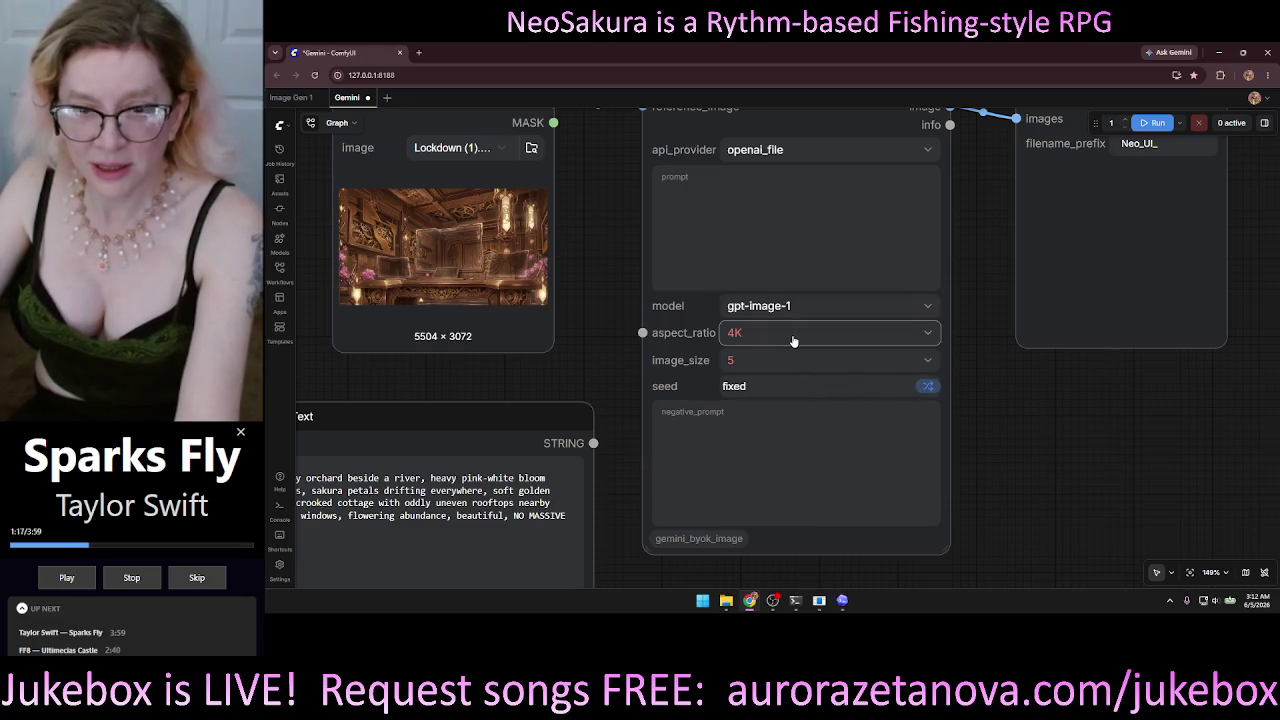
click(795, 338)
click(757, 428)
click(788, 362)
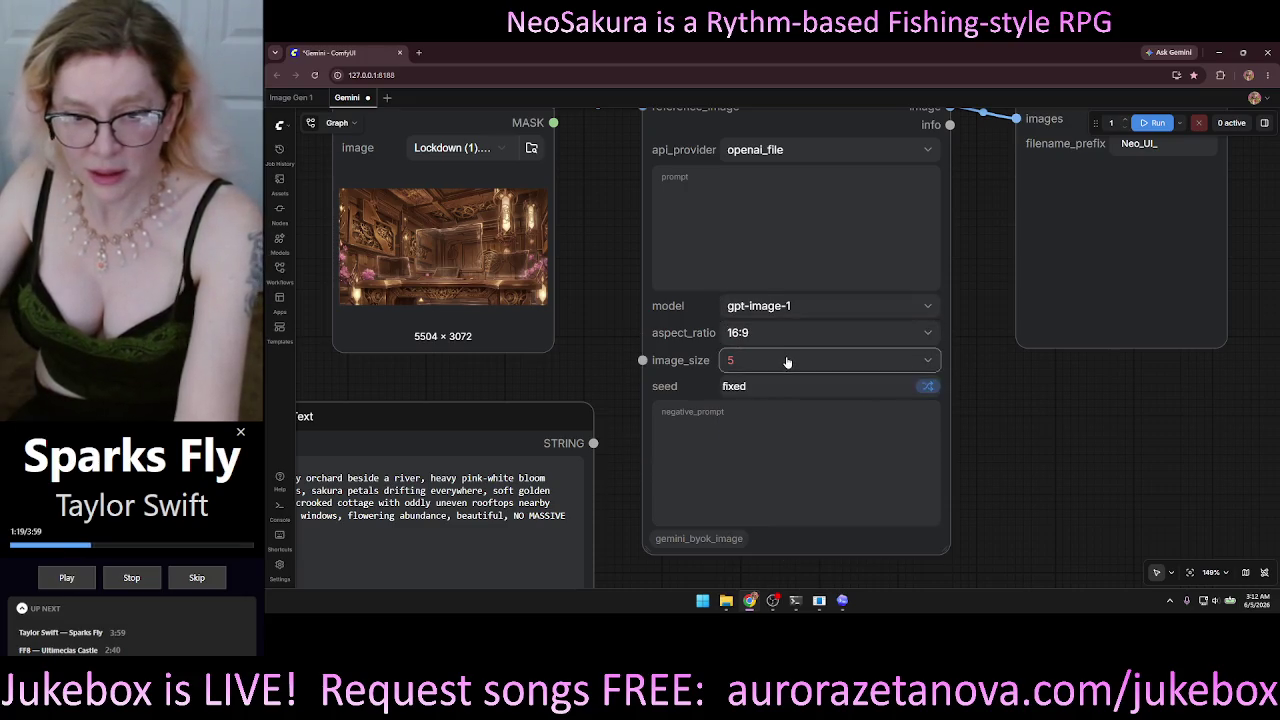
click(752, 472)
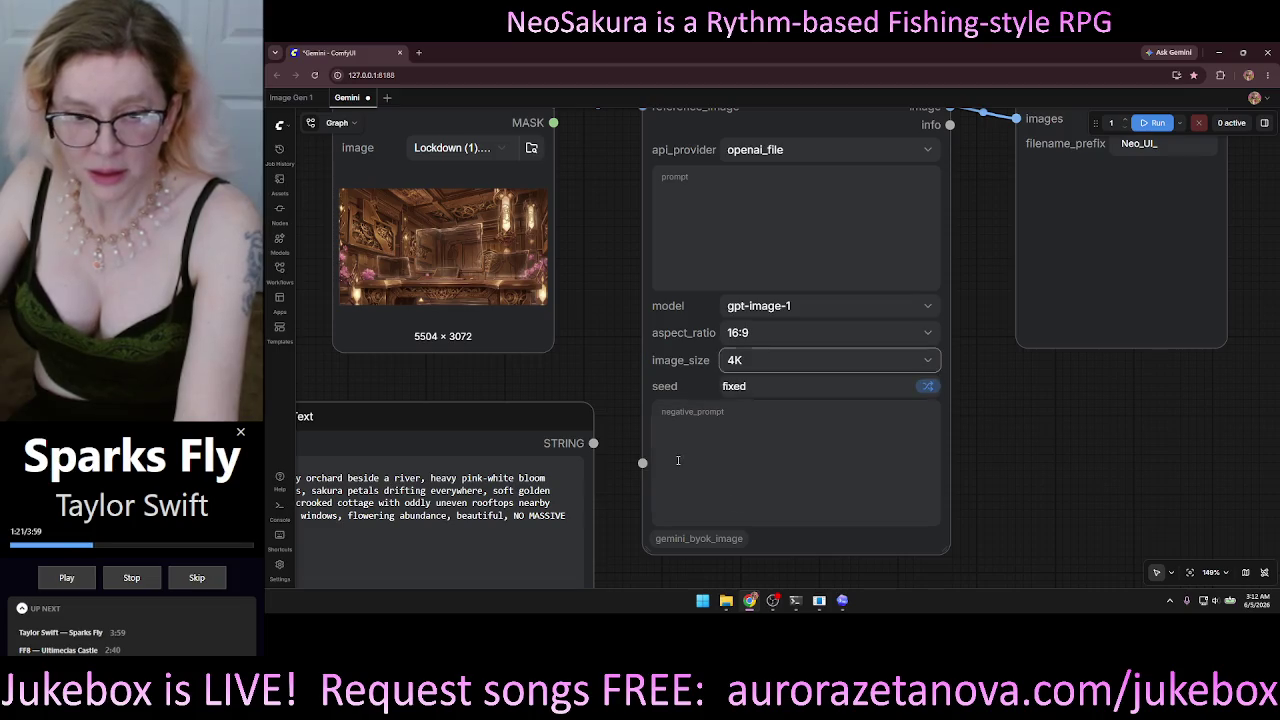
scroll(617, 379, down, 6)
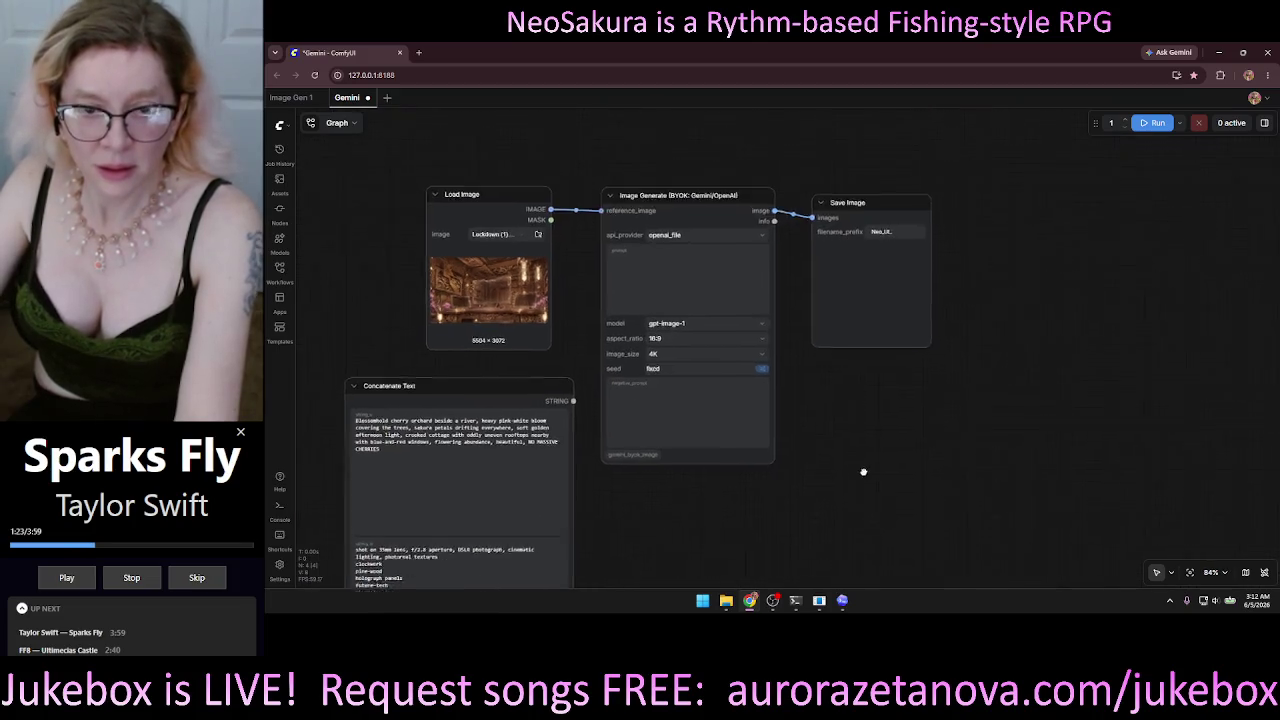
scroll(868, 458, up, 3)
Zoom and pan the graph, then move the Concatenate Text node further left.
drag(886, 446, 997, 431)
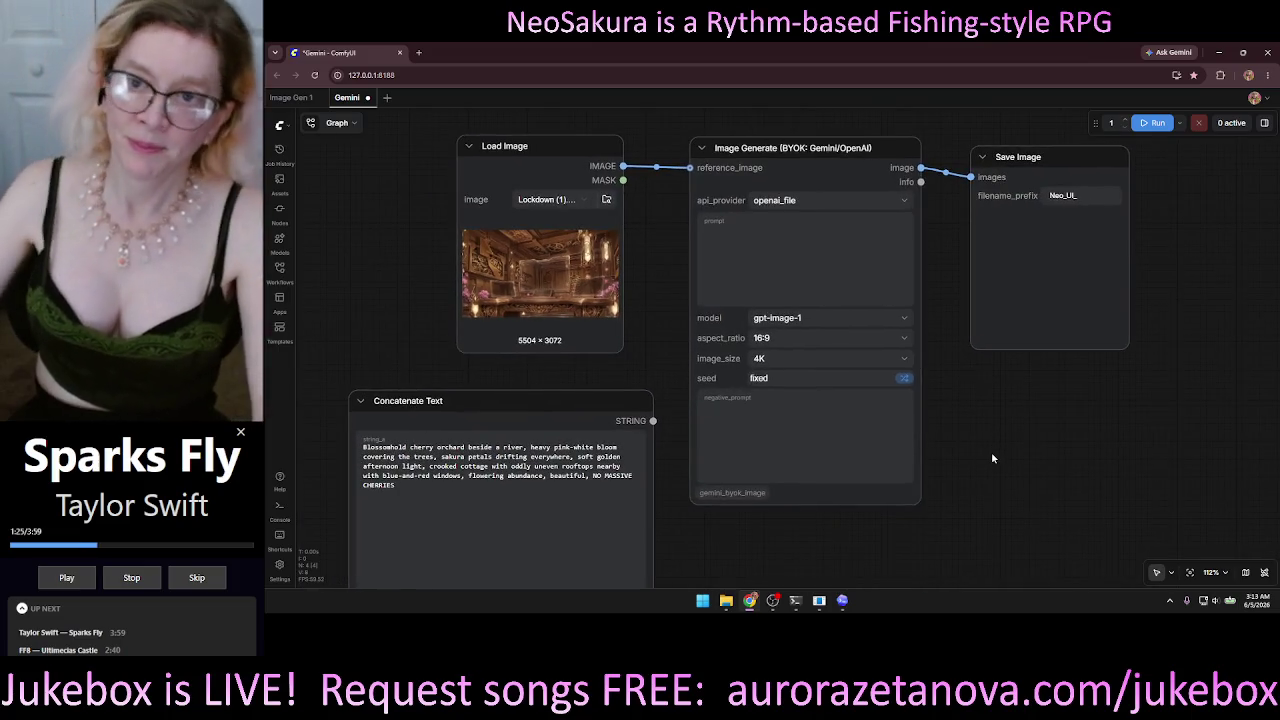
mouse_move(667, 147)
mouse_down()
mouse_move(716, 335)
mouse_move(575, 155)
mouse_up()
scroll(601, 236, down, 3)
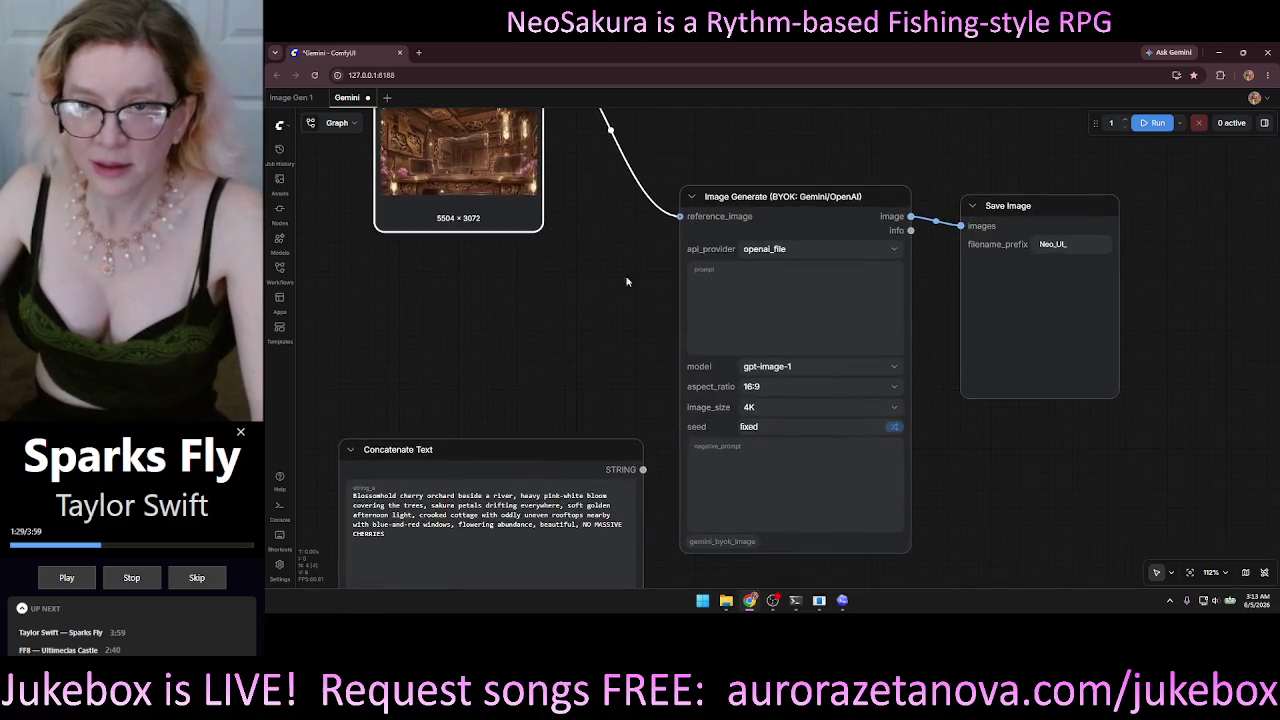
drag(580, 393, 357, 342)
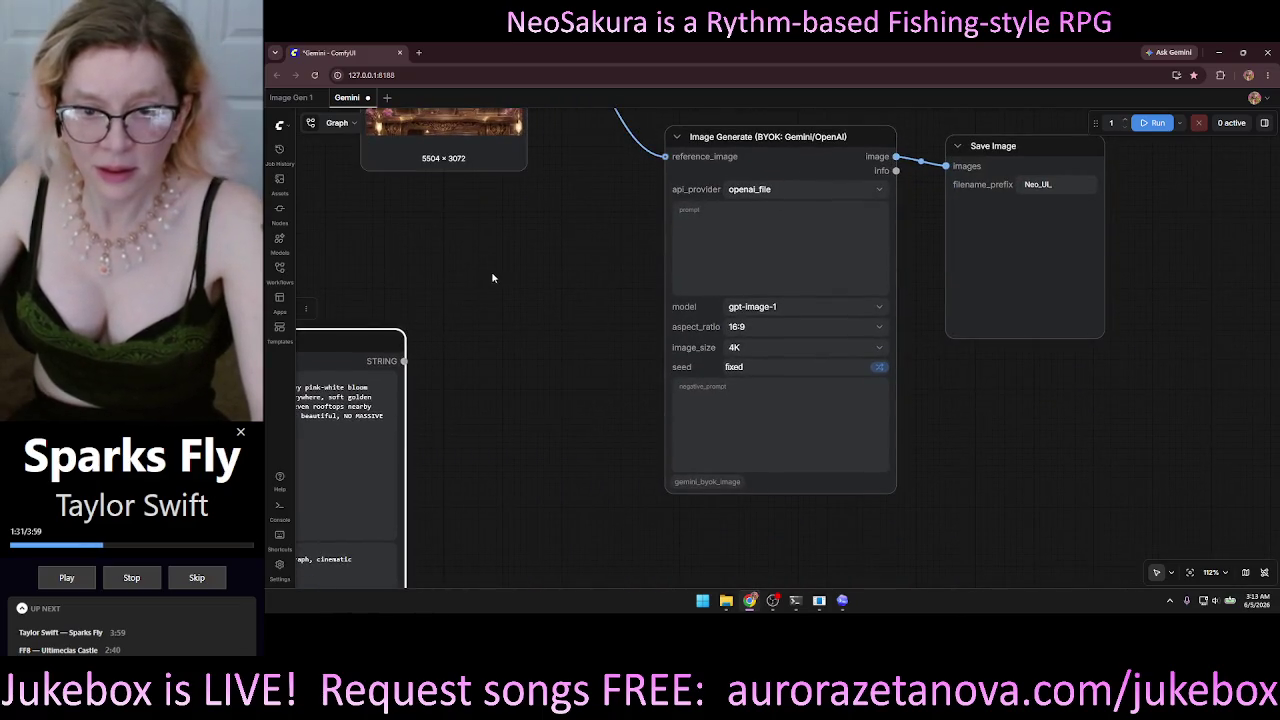
mouse_move(491, 272)
mouse_down()
mouse_move(434, 332)
mouse_move(466, 324)
mouse_up()
scroll(538, 358, up, 2)
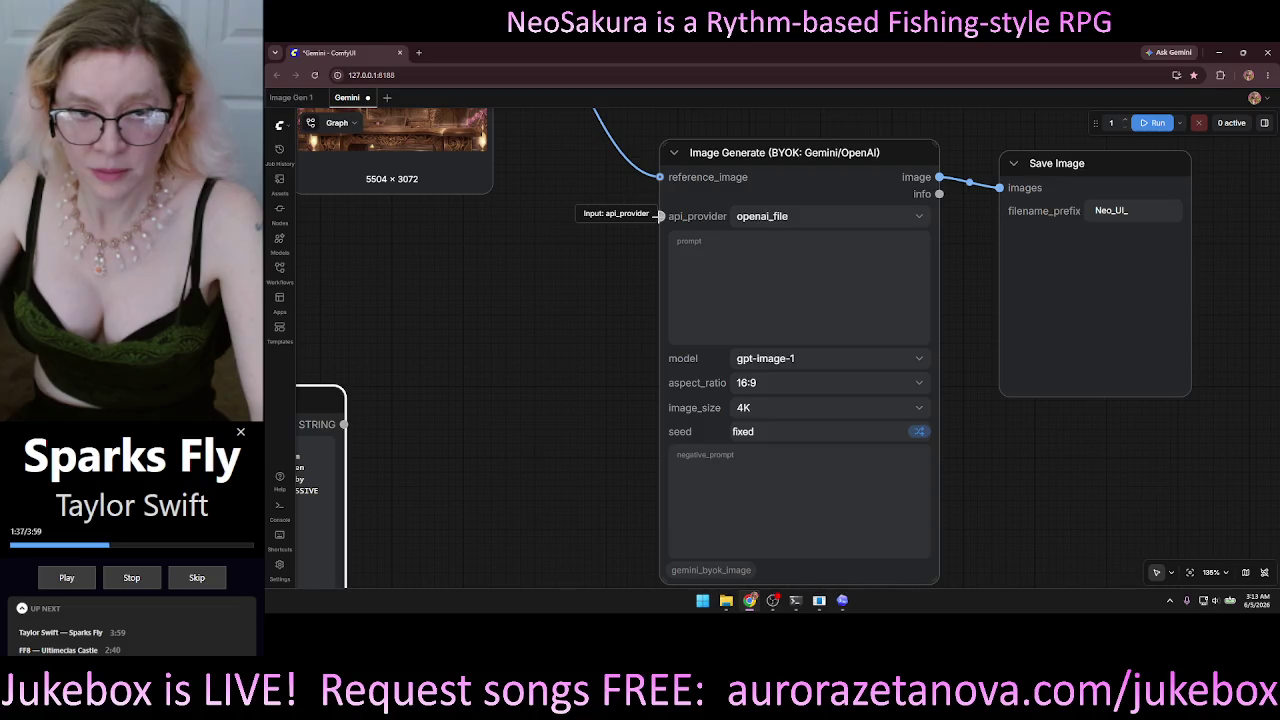
scroll(630, 250, left, 3)
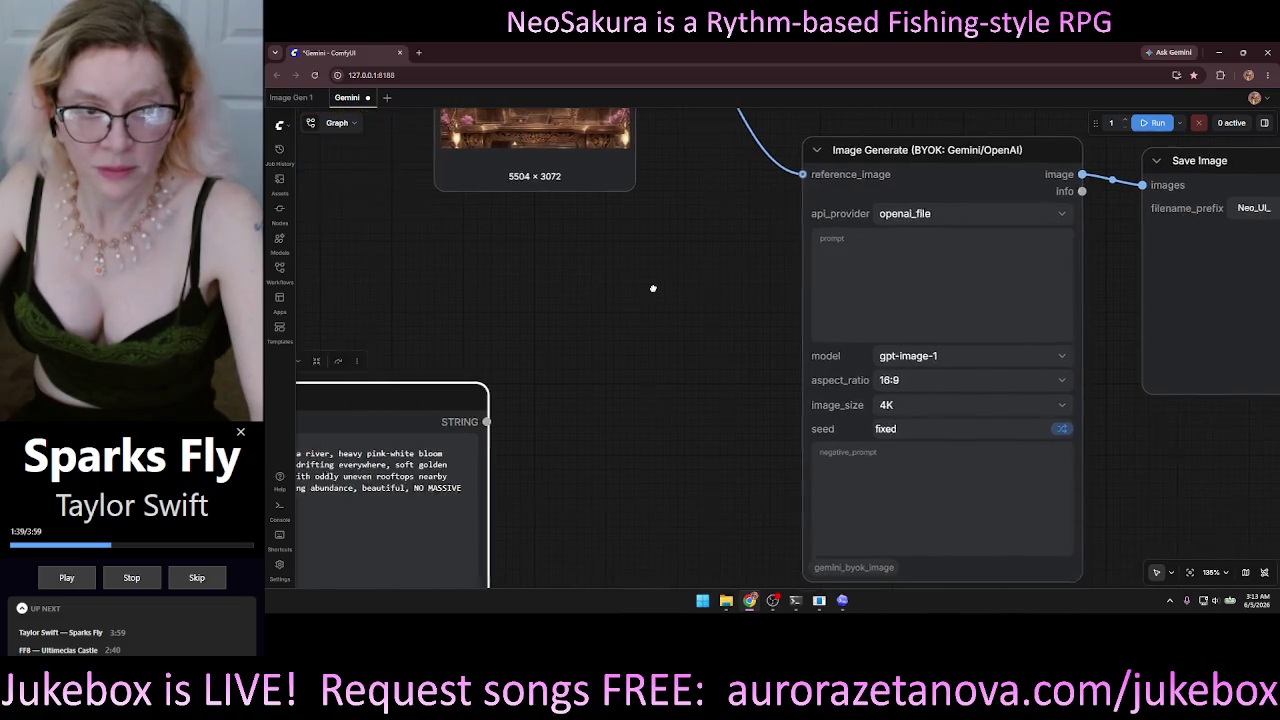
double_click(654, 288)
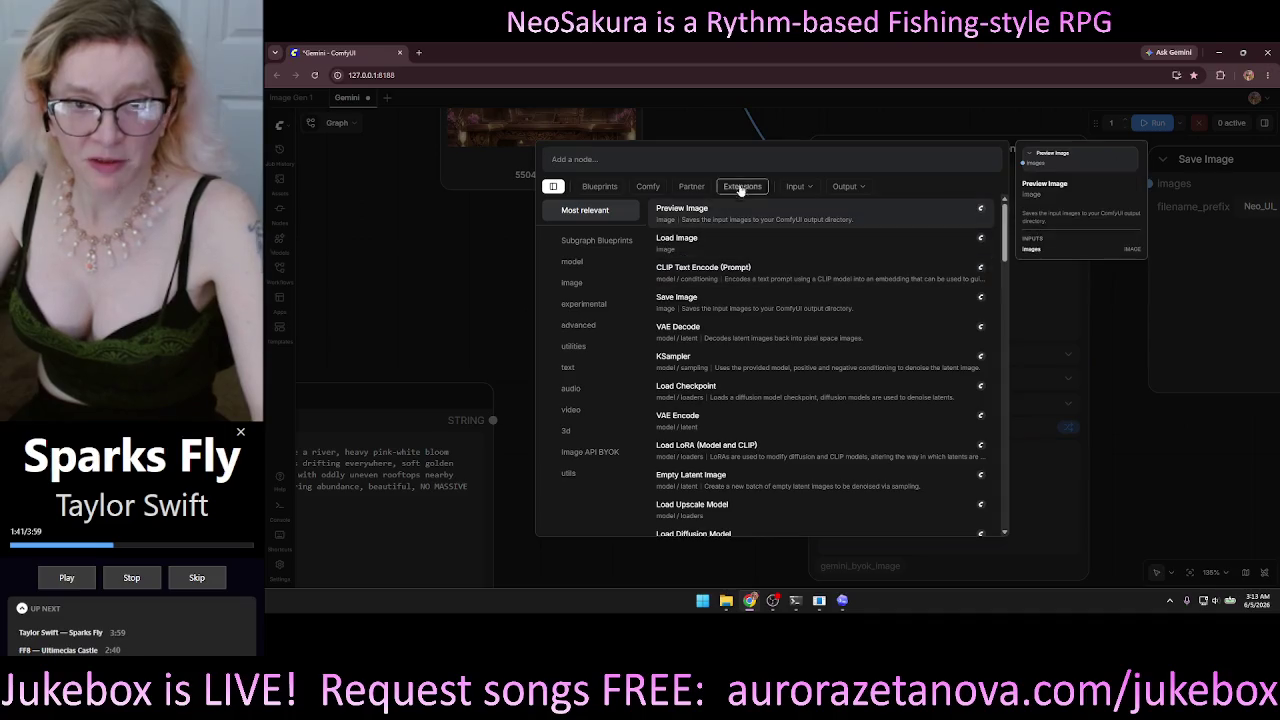
text(api)
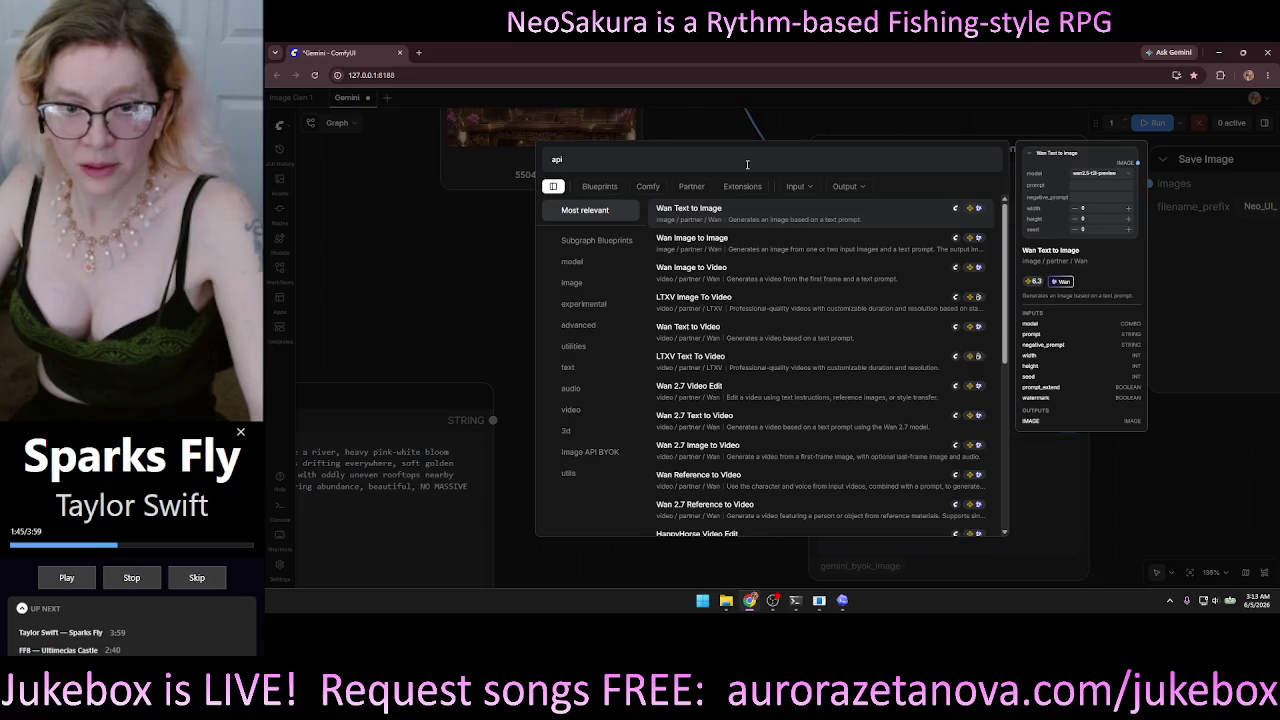
text( p)
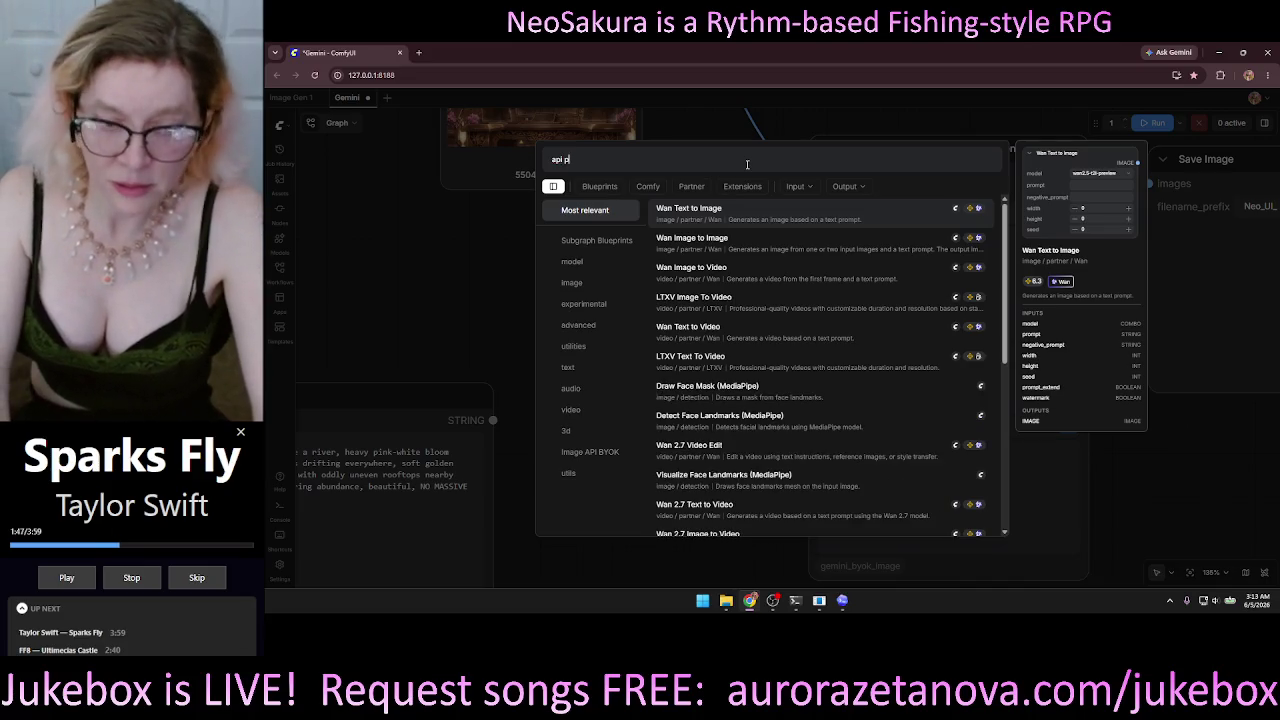
key(BackSpace)
key(BackSpace)
key(BackSpace)
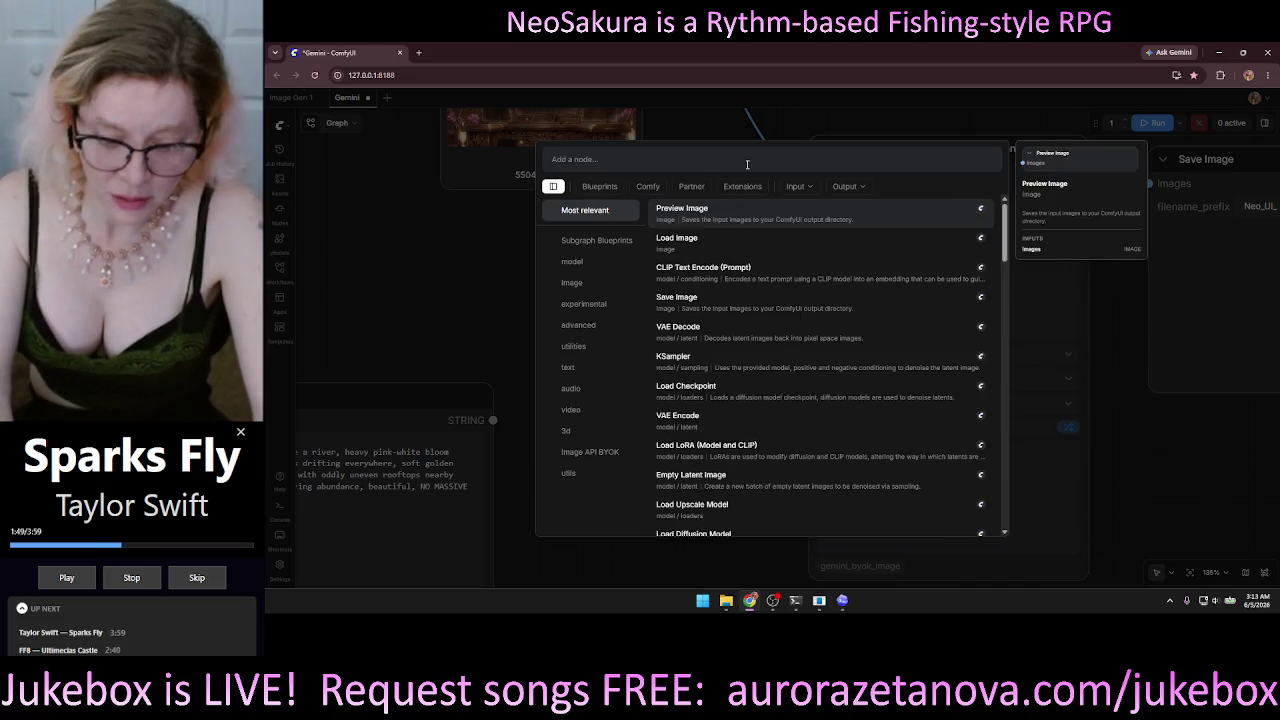
text(provider)
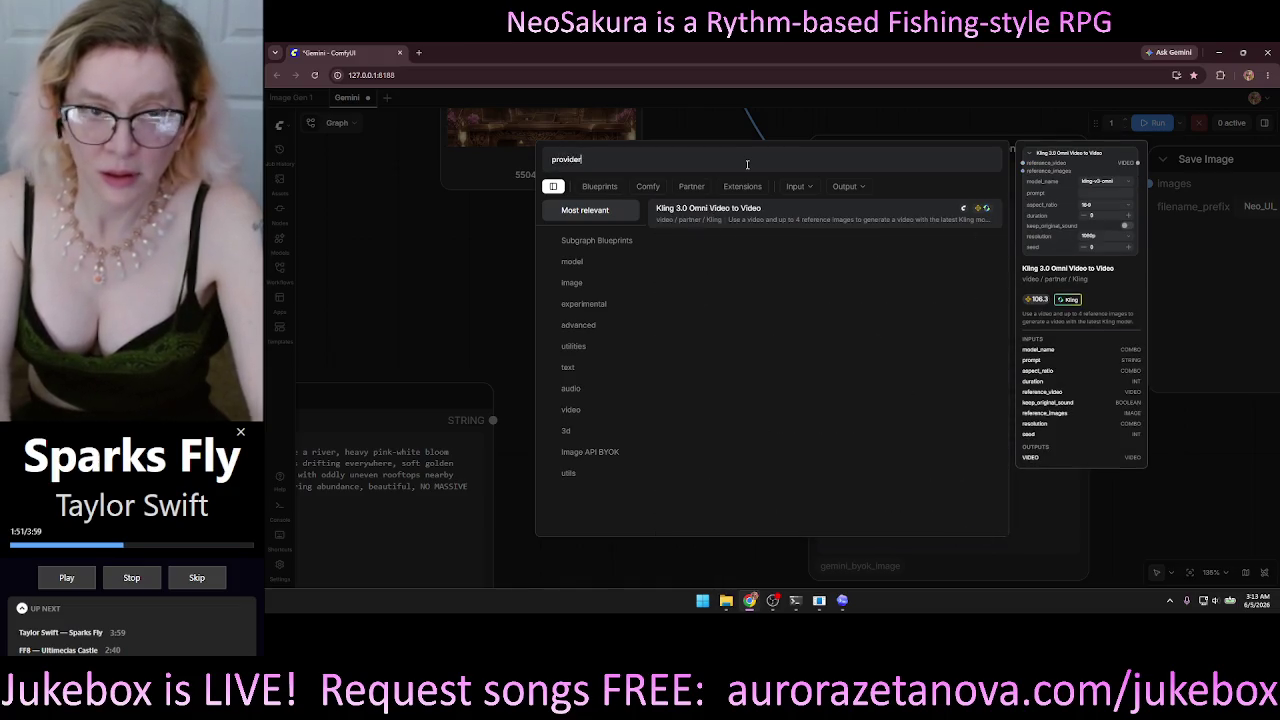
Dismiss the node search, centre the Image Generate node, and move Save Image right and up.
key(Escape)
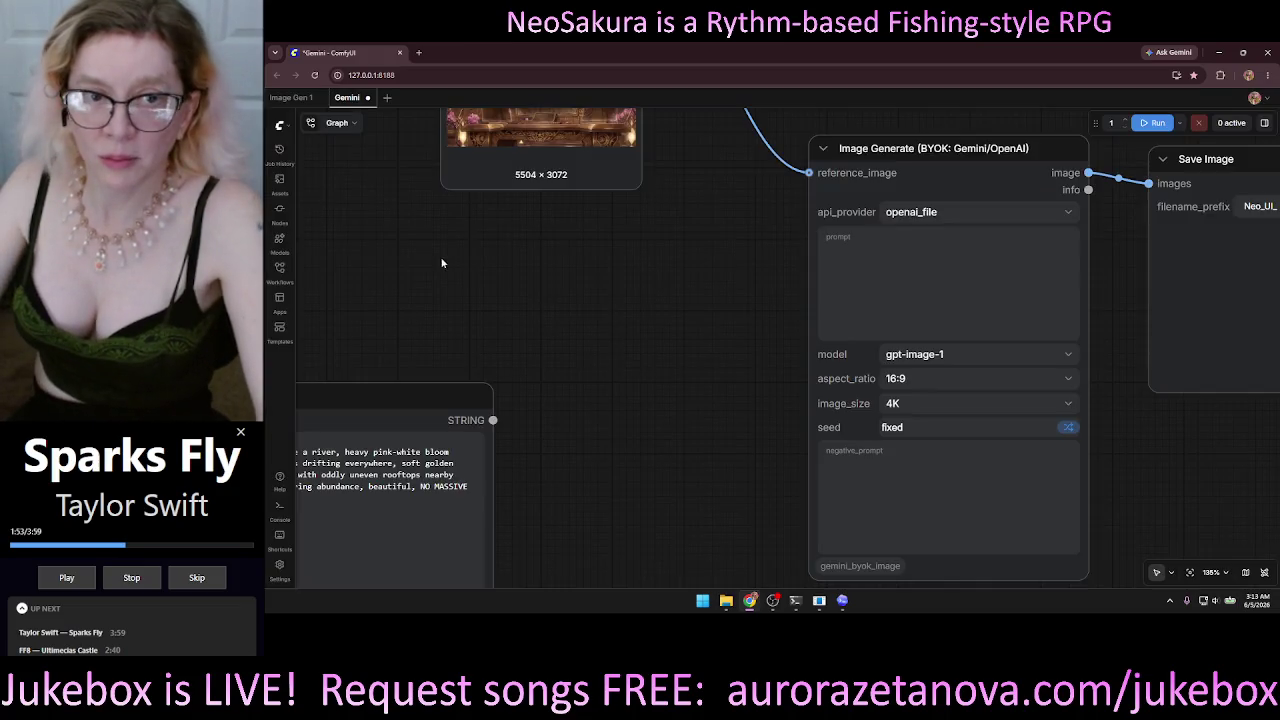
drag(760, 282, 676, 260)
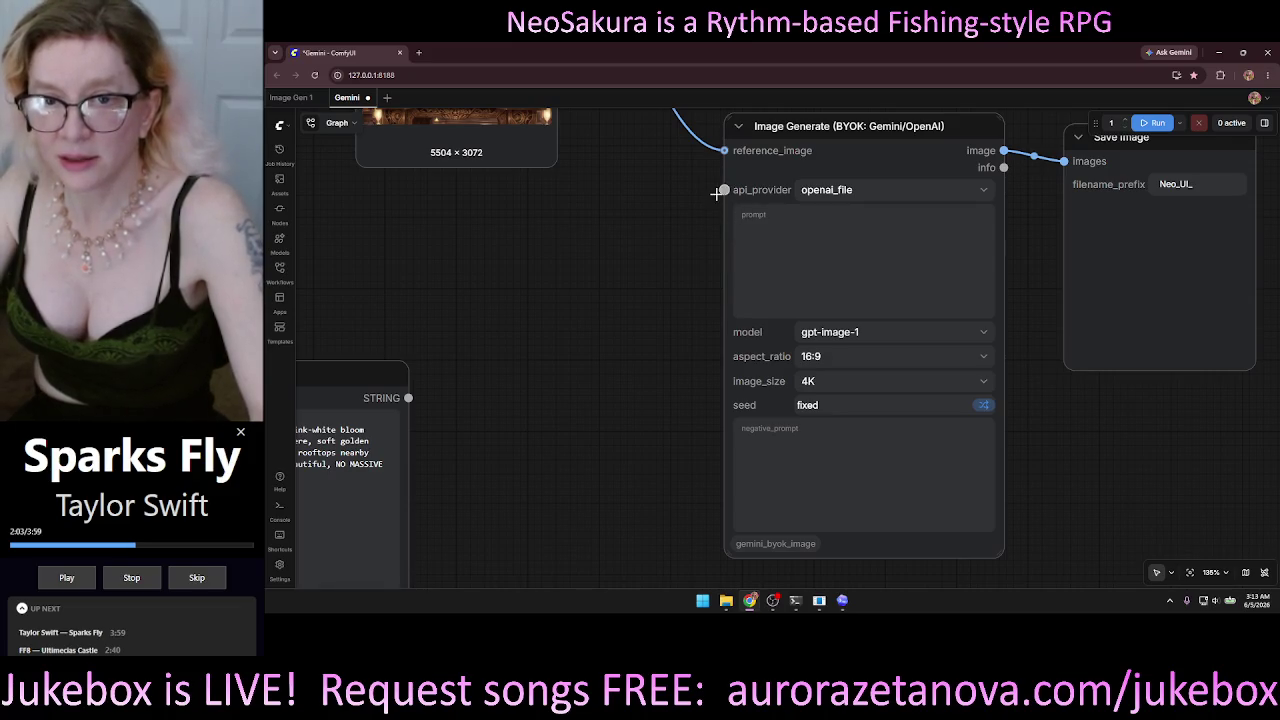
drag(1015, 191, 918, 204)
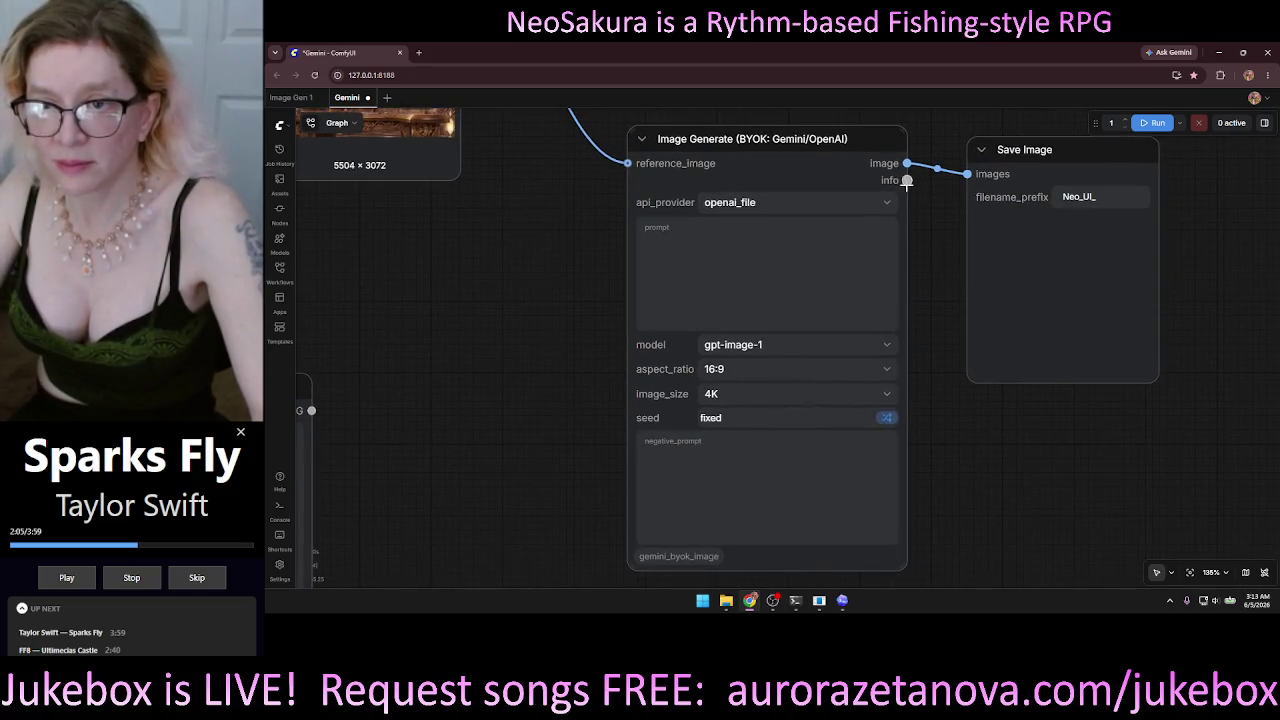
drag(1036, 149, 1103, 141)
scroll(950, 245, up, 1)
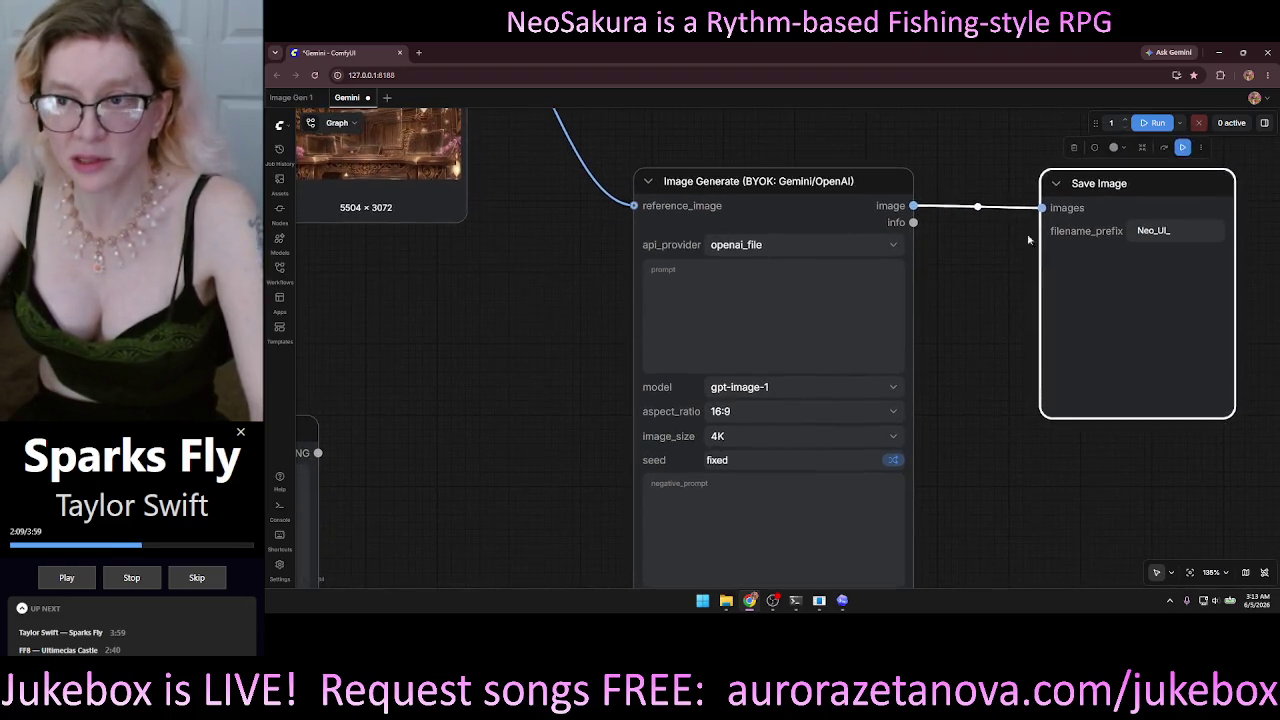
drag(1090, 260, 1081, 229)
scroll(904, 355, down, 1)
scroll(904, 355, down, 1)
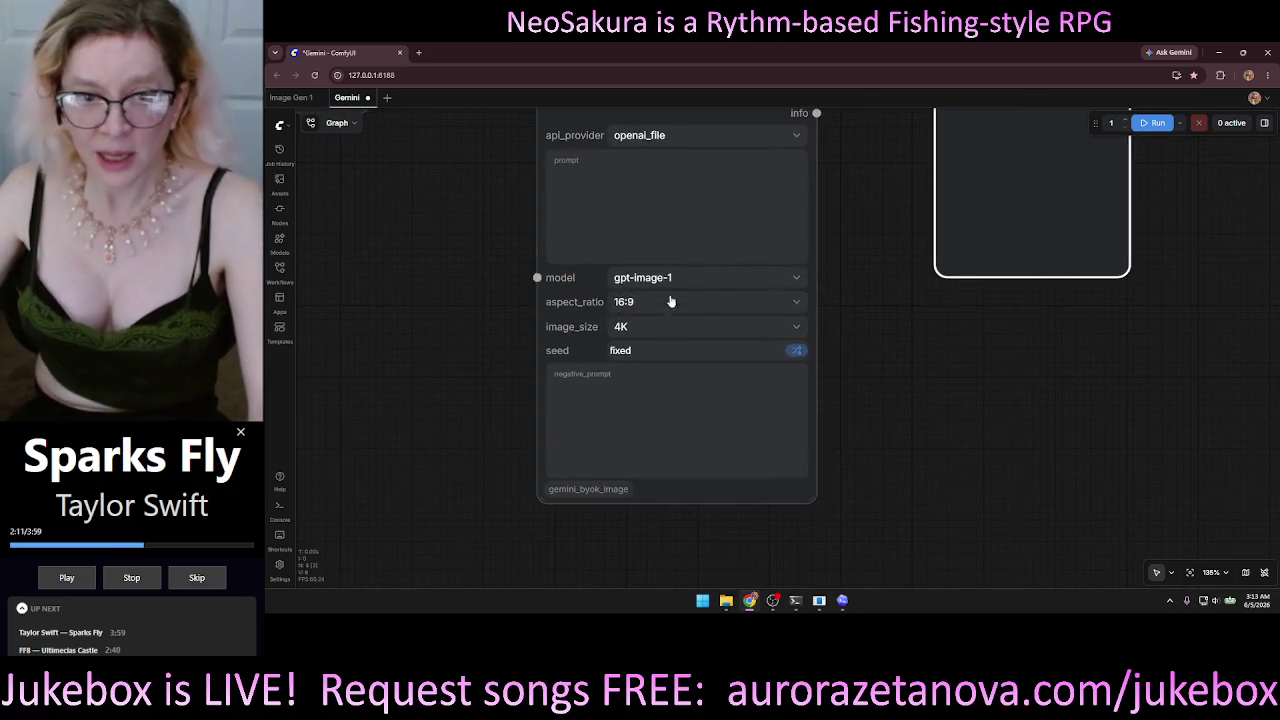
Check the generator's model list and leave it on gpt-image-1.
click(677, 277)
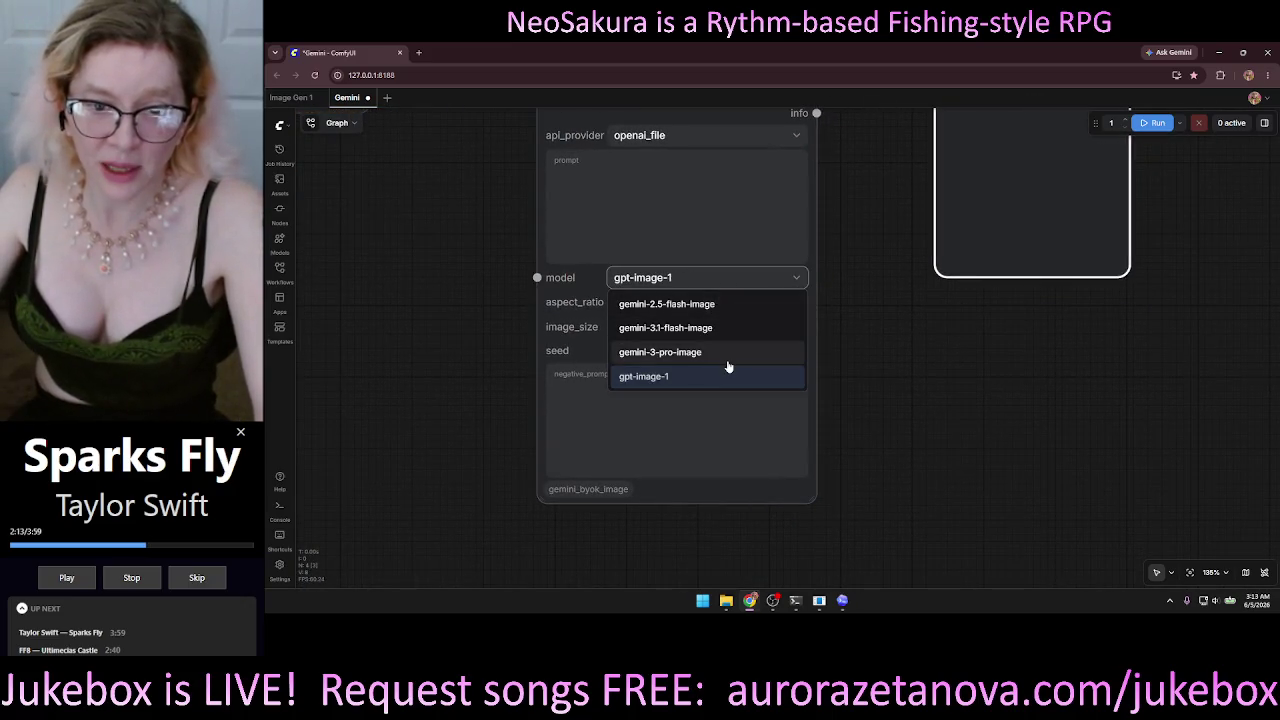
click(953, 350)
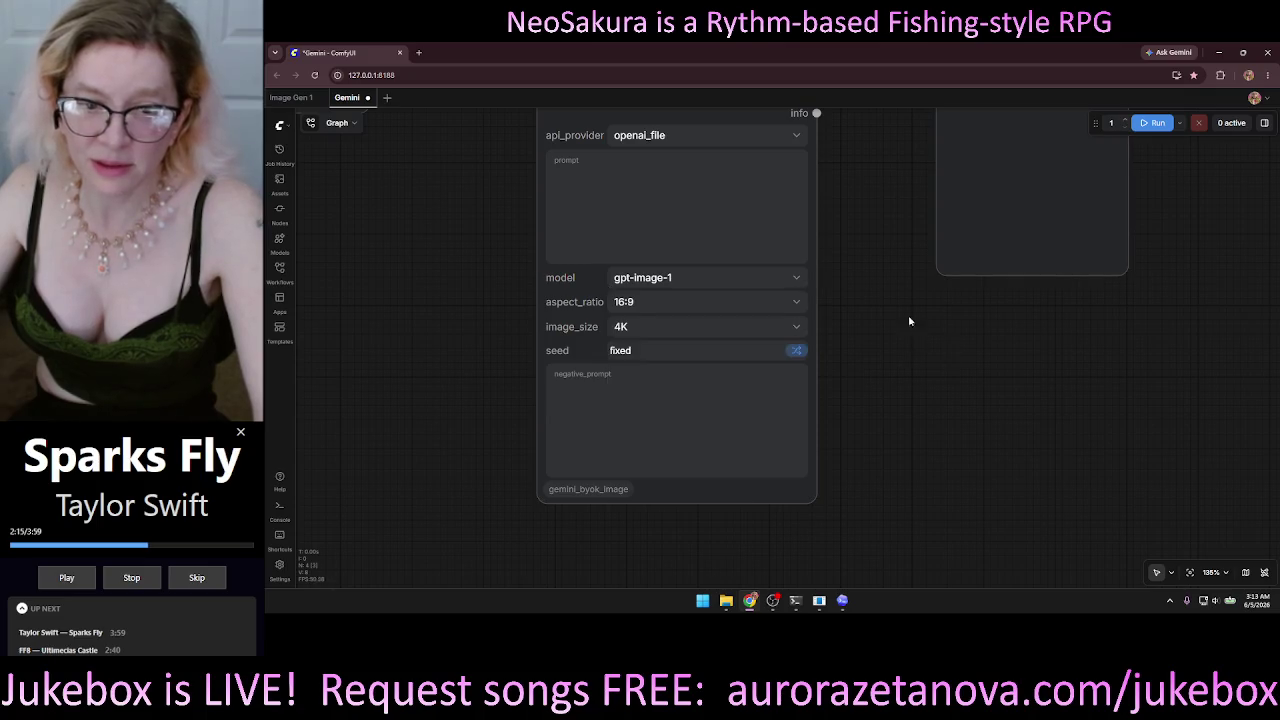
scroll(934, 366, down, 4)
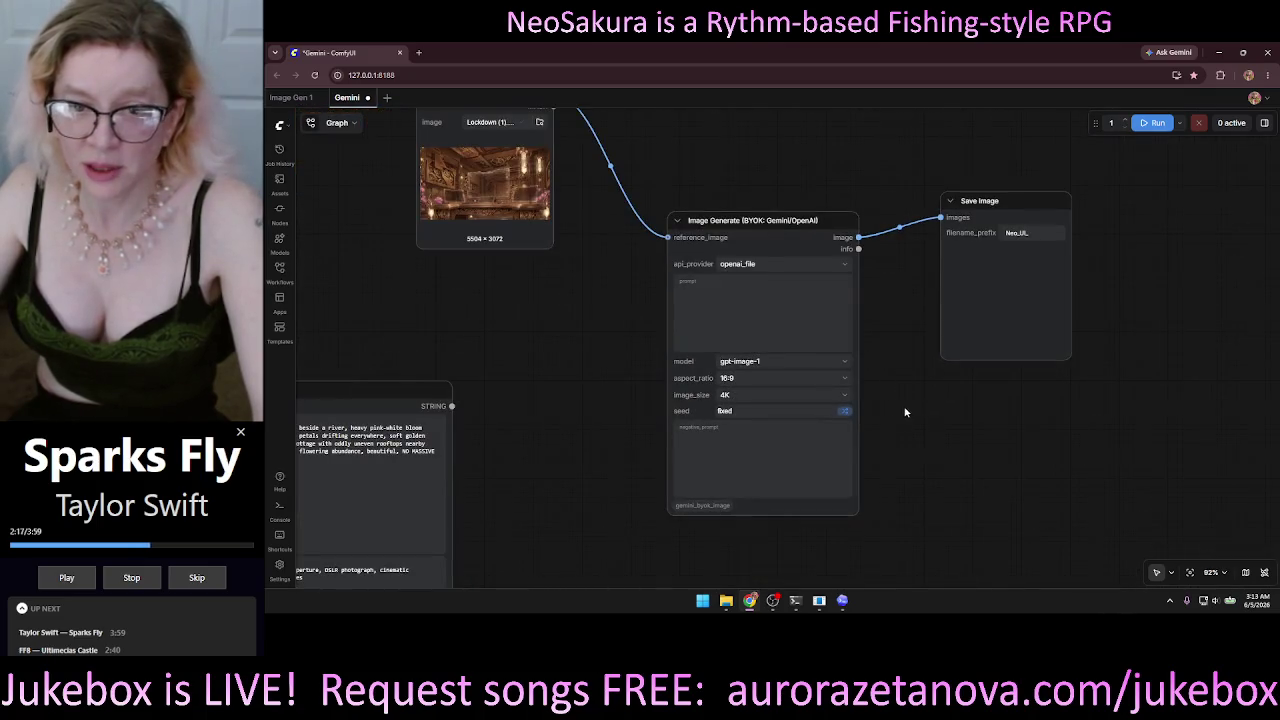
drag(718, 143, 674, 150)
Open and close a new Chrome tab, then open the Gemini side panel.
click(419, 52)
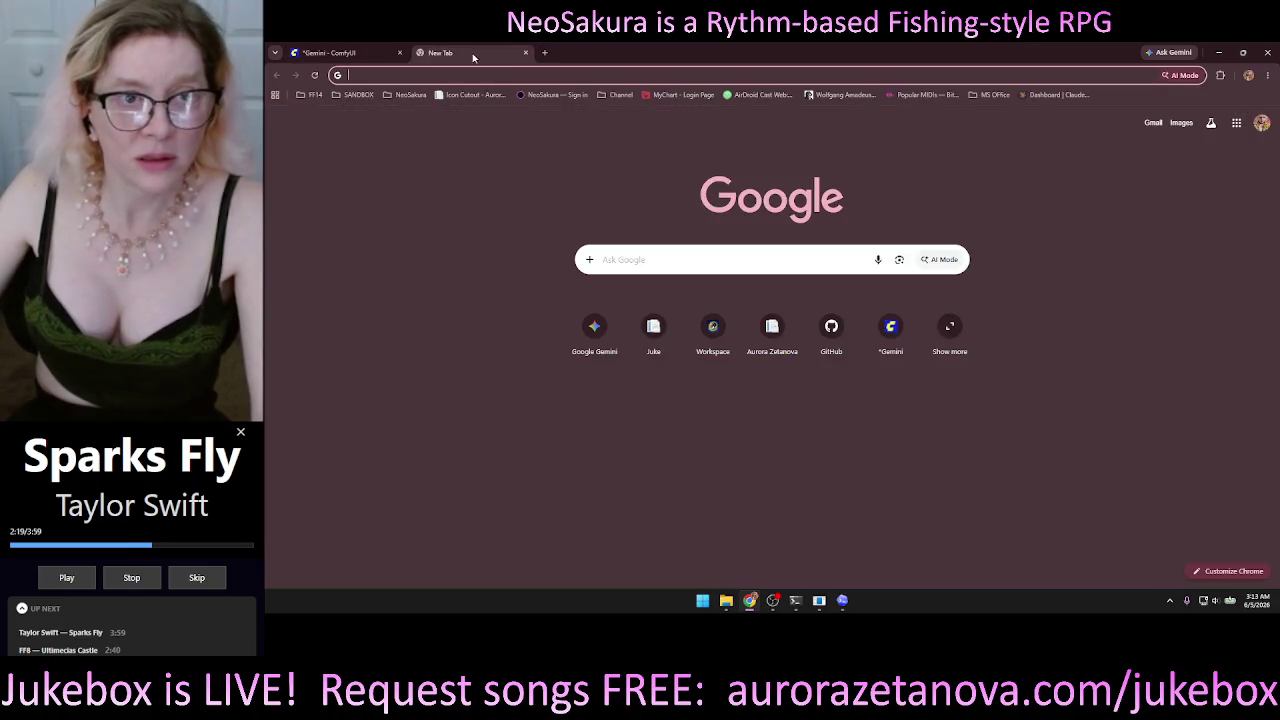
click(525, 52)
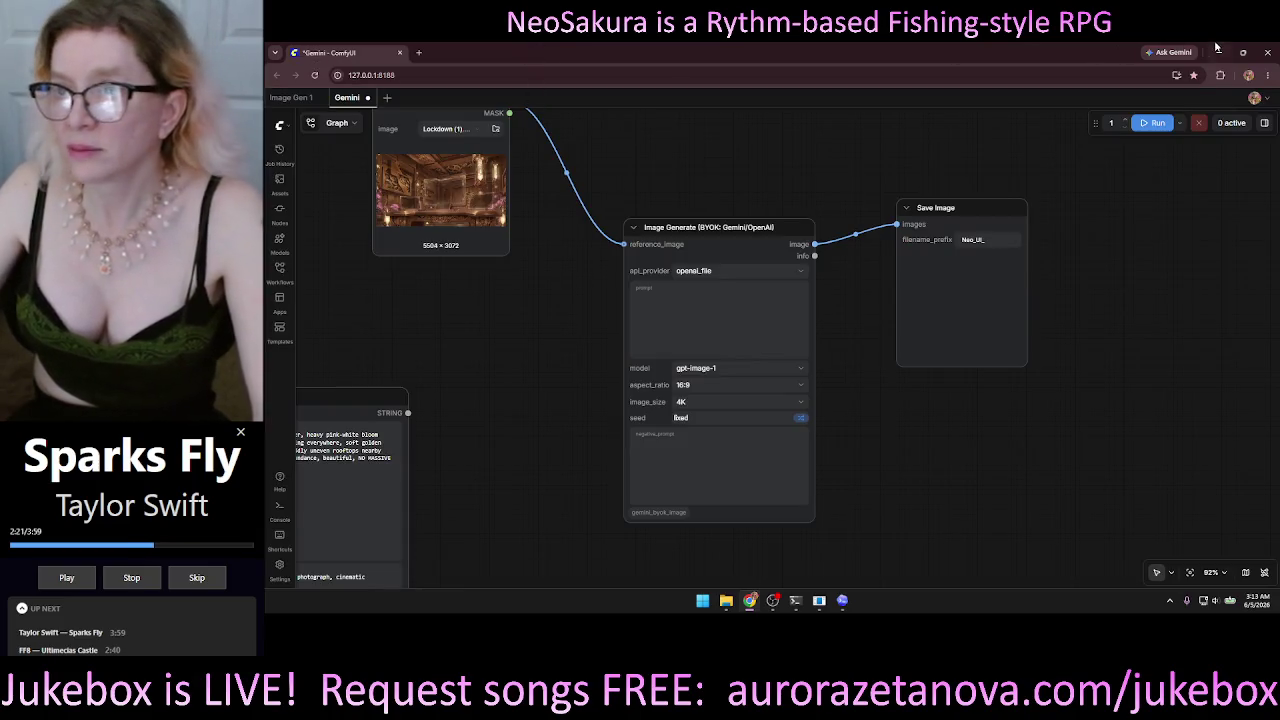
click(1172, 52)
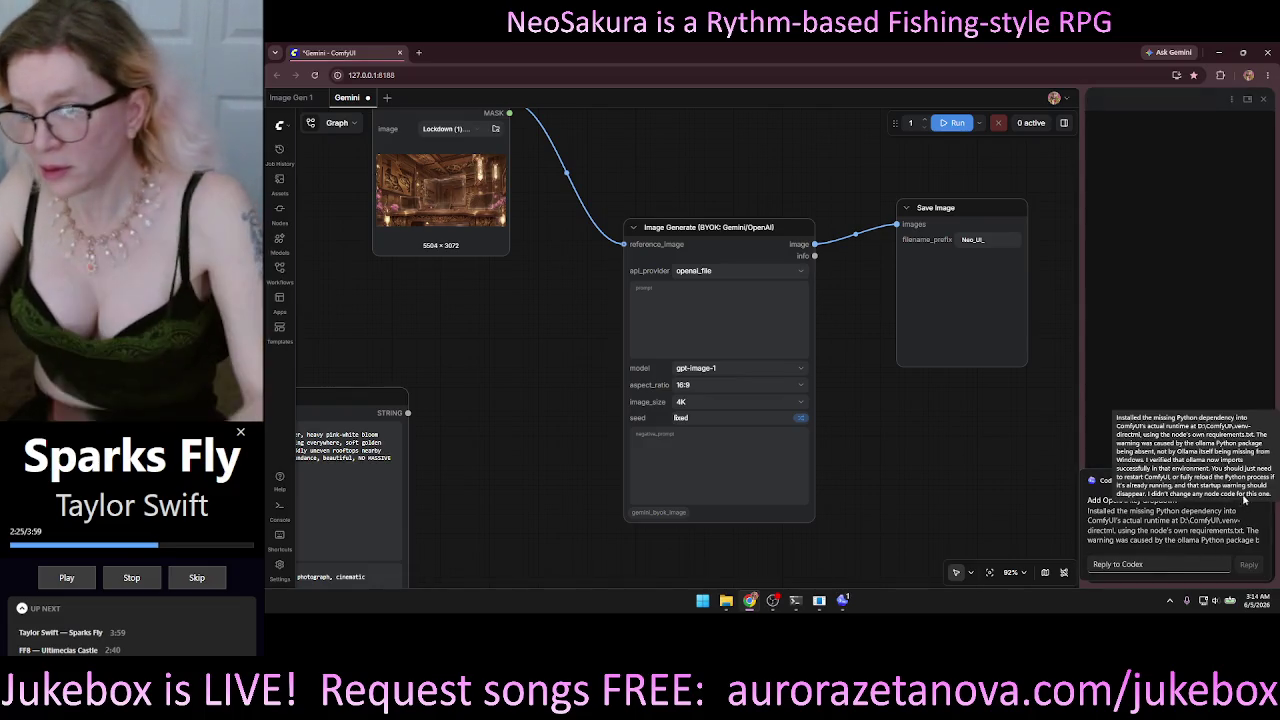
View Codex's reply about the missing ollama dependency, then bring the Codex conversation forward.
click(1153, 524)
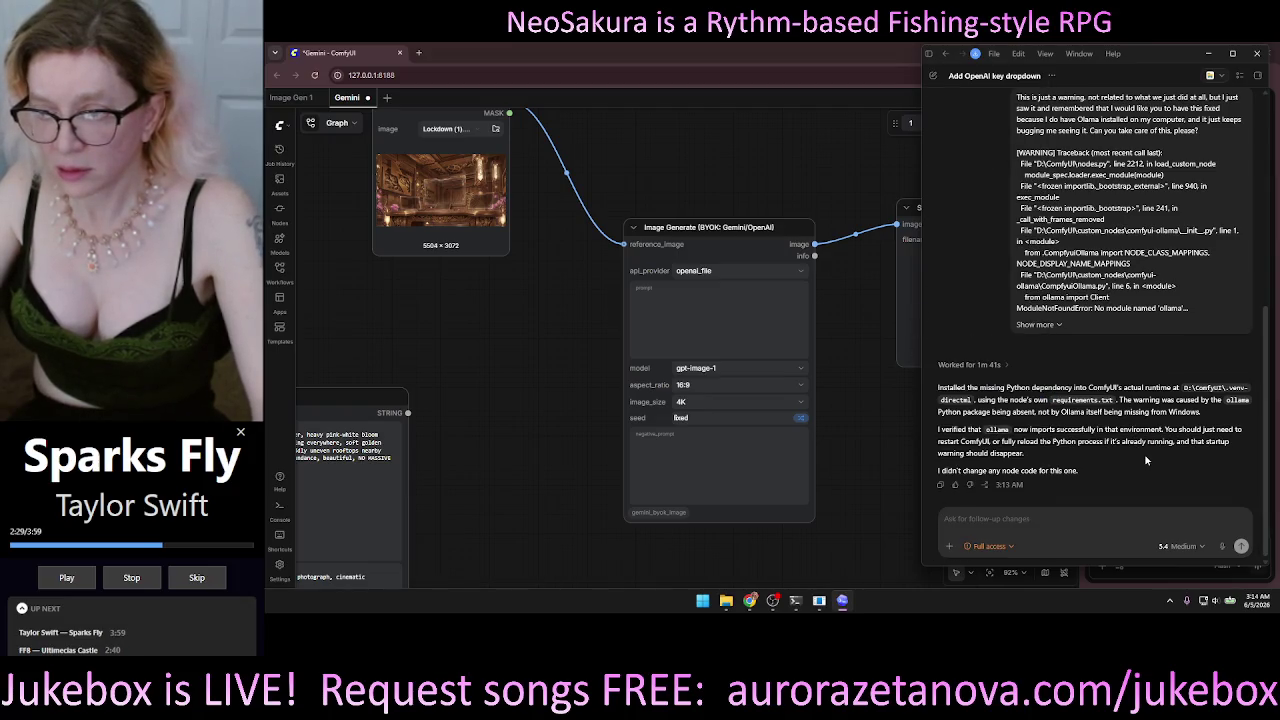
click(760, 452)
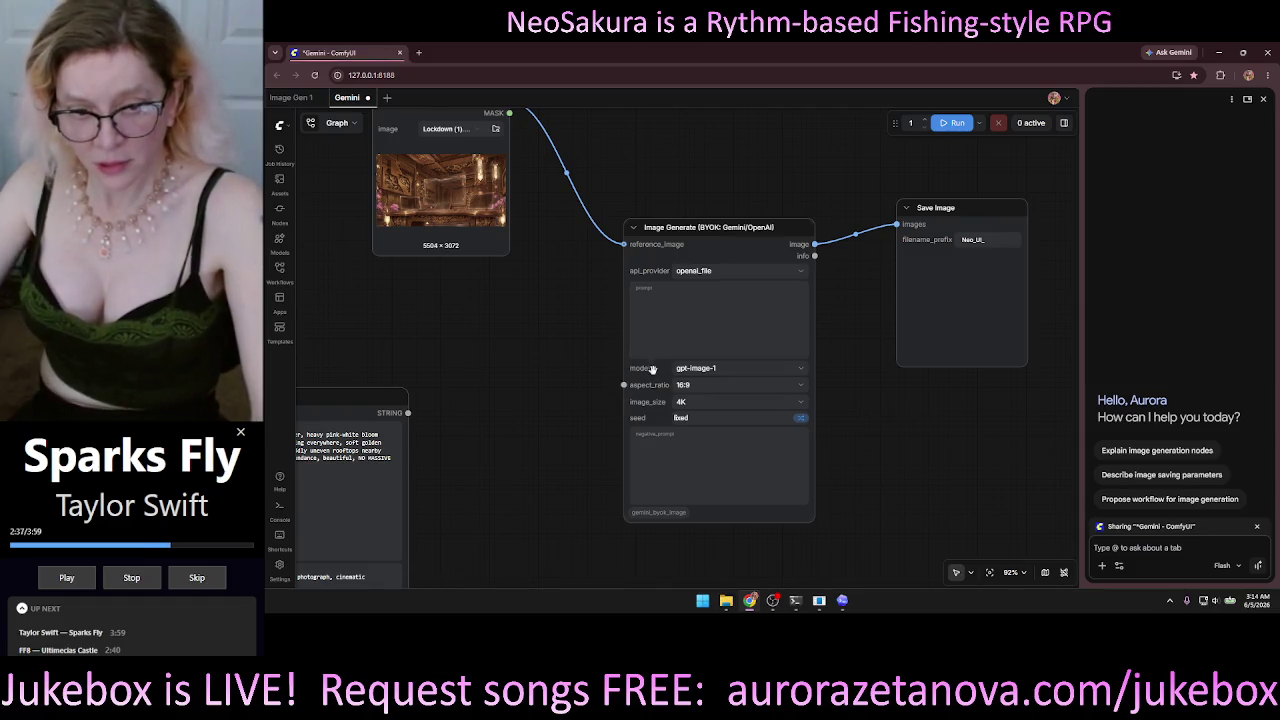
scroll(1014, 506, down, 1)
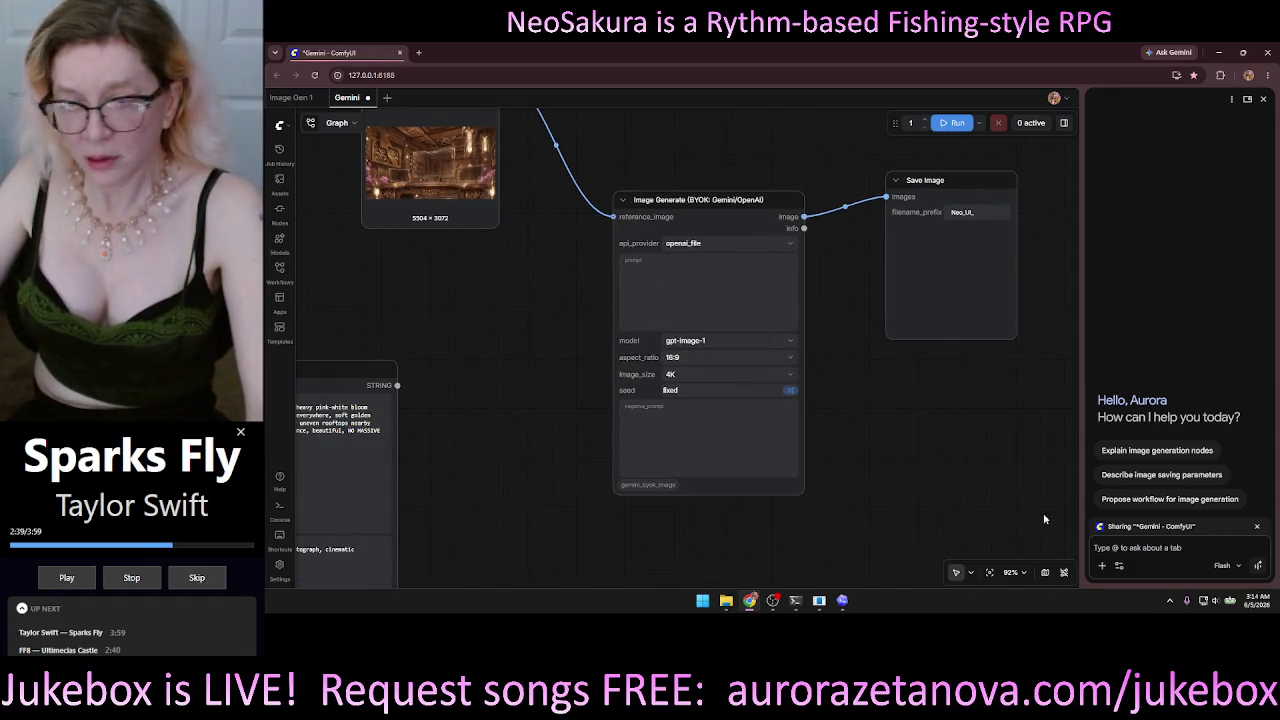
click(842, 600)
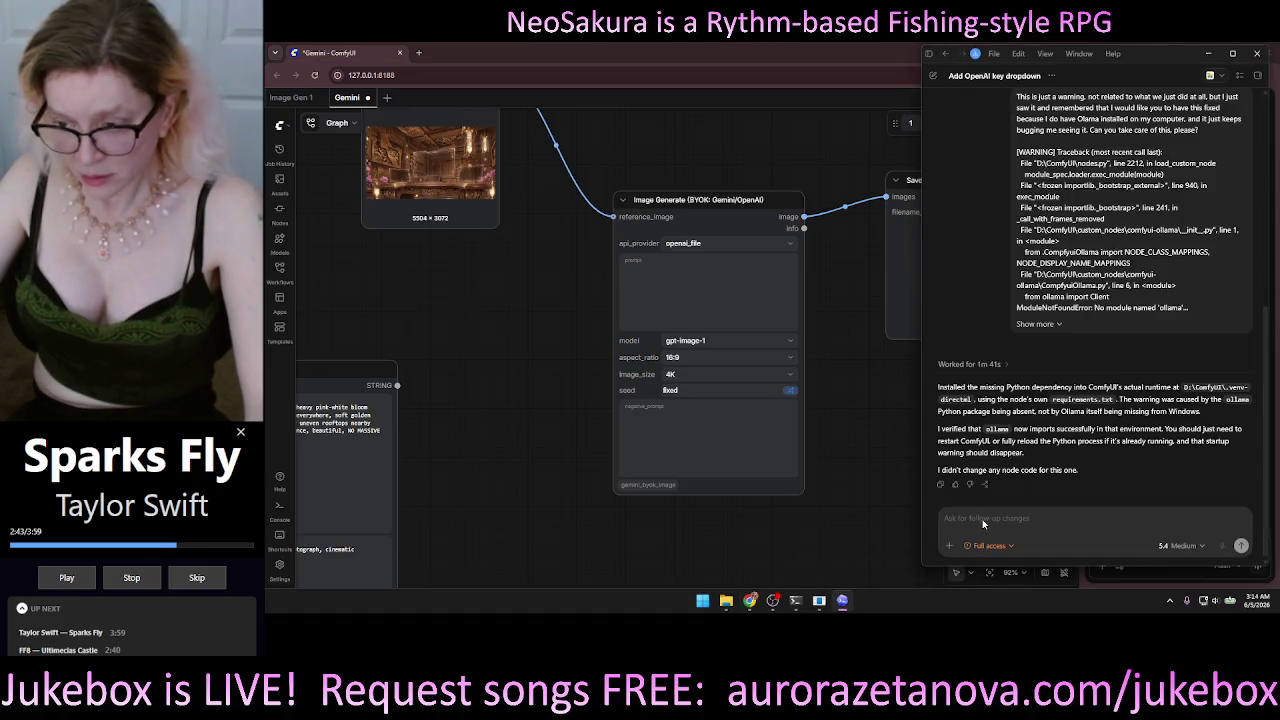
Dictate a Codex follow-up asking for provider-based node options listing every GPT image model, then return to Chrome.
click(1222, 545)
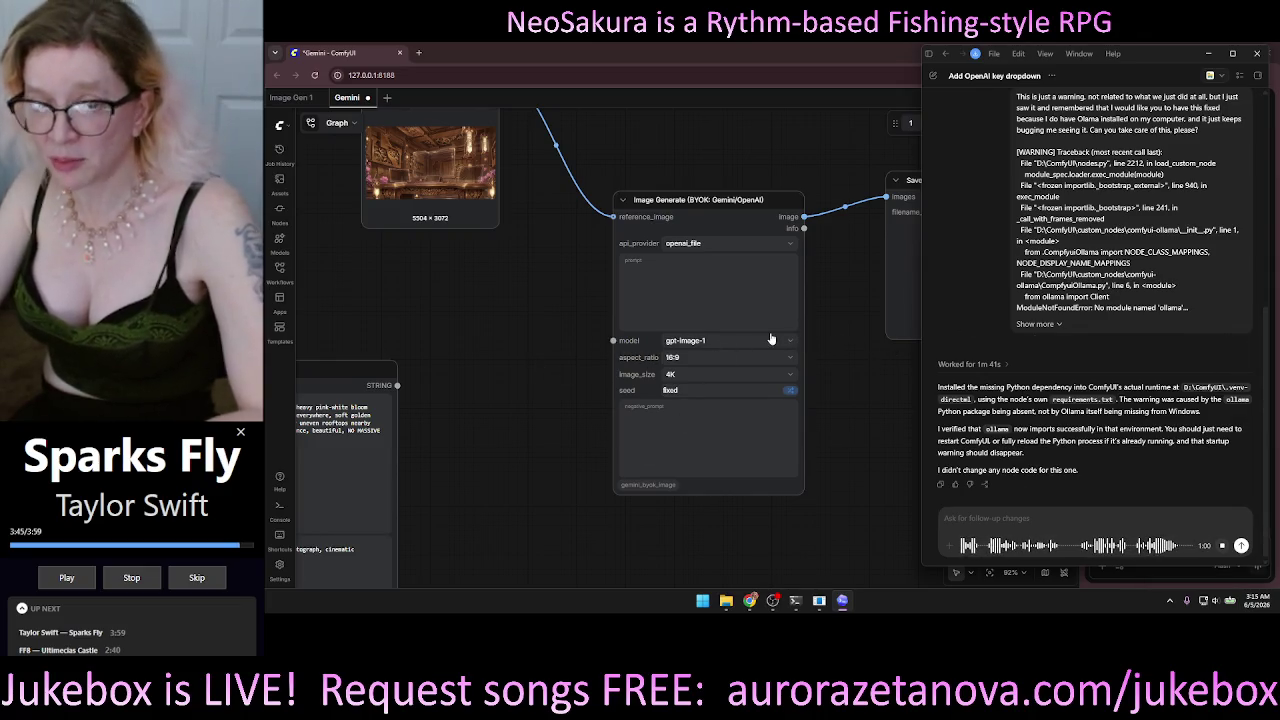
click(1222, 548)
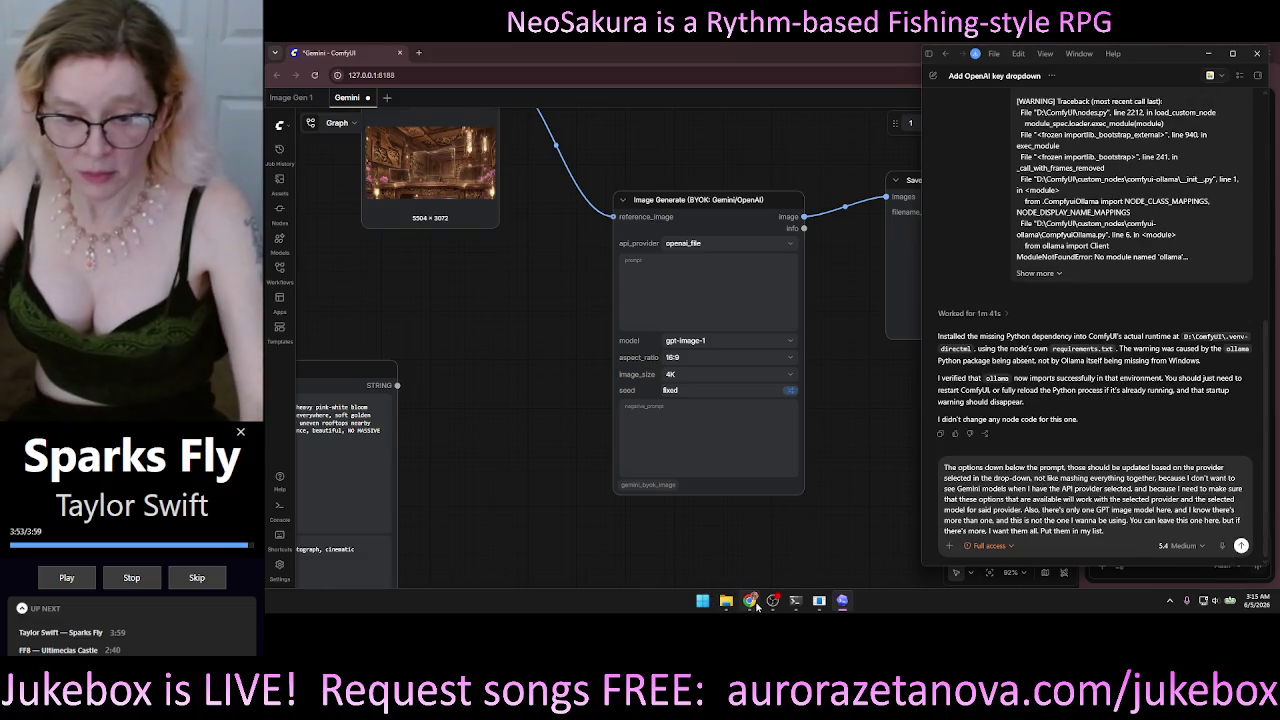
click(750, 600)
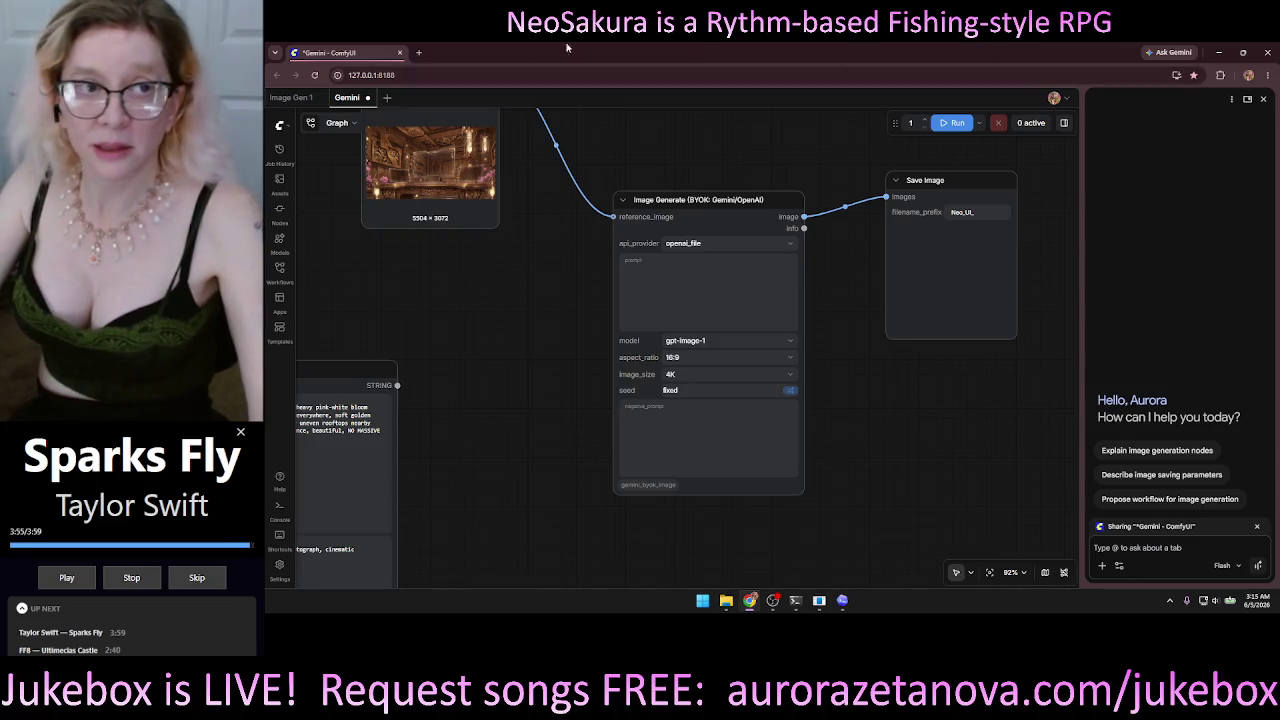
Open and close a spare tab, then start Gemini Live from the Gemini side panel.
click(420, 53)
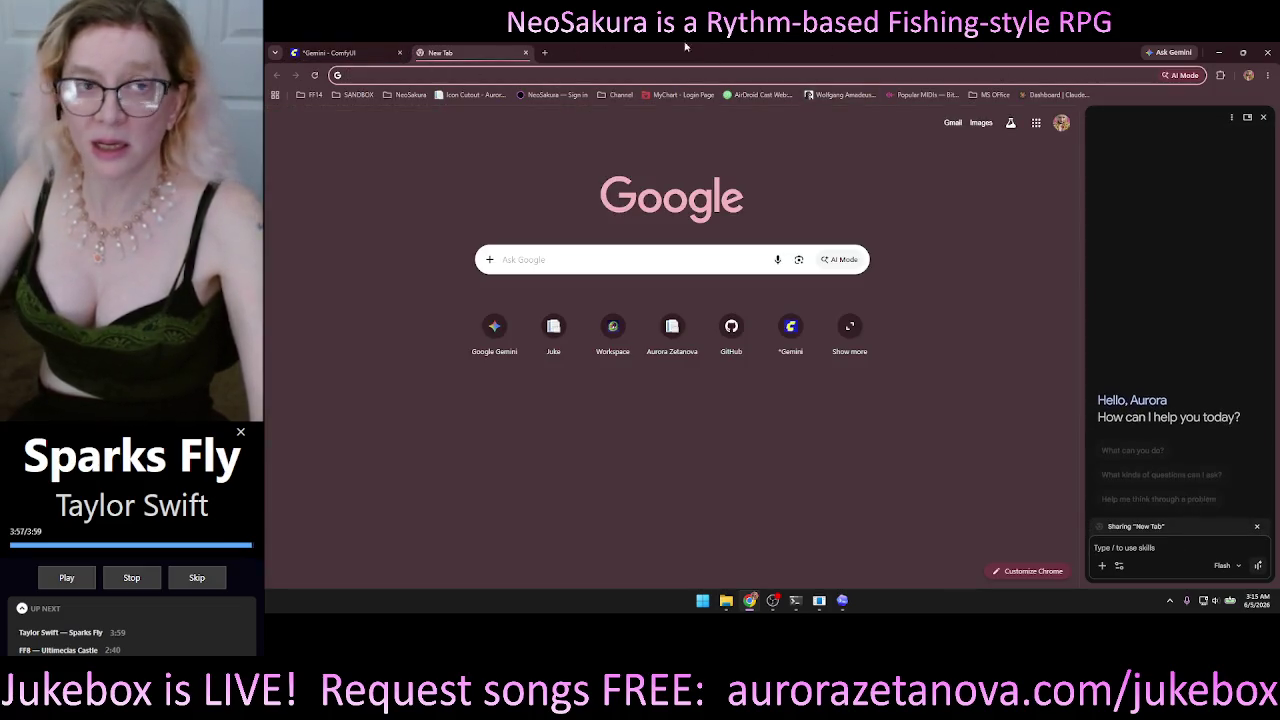
click(526, 53)
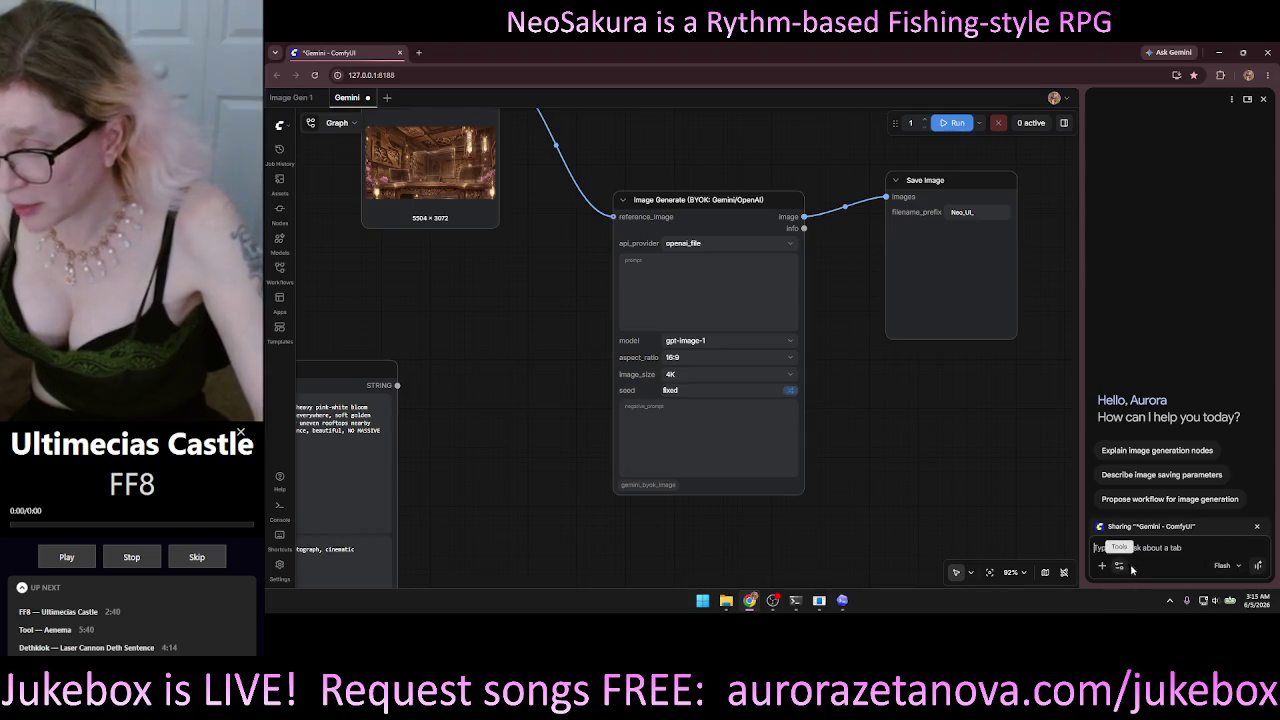
click(1259, 568)
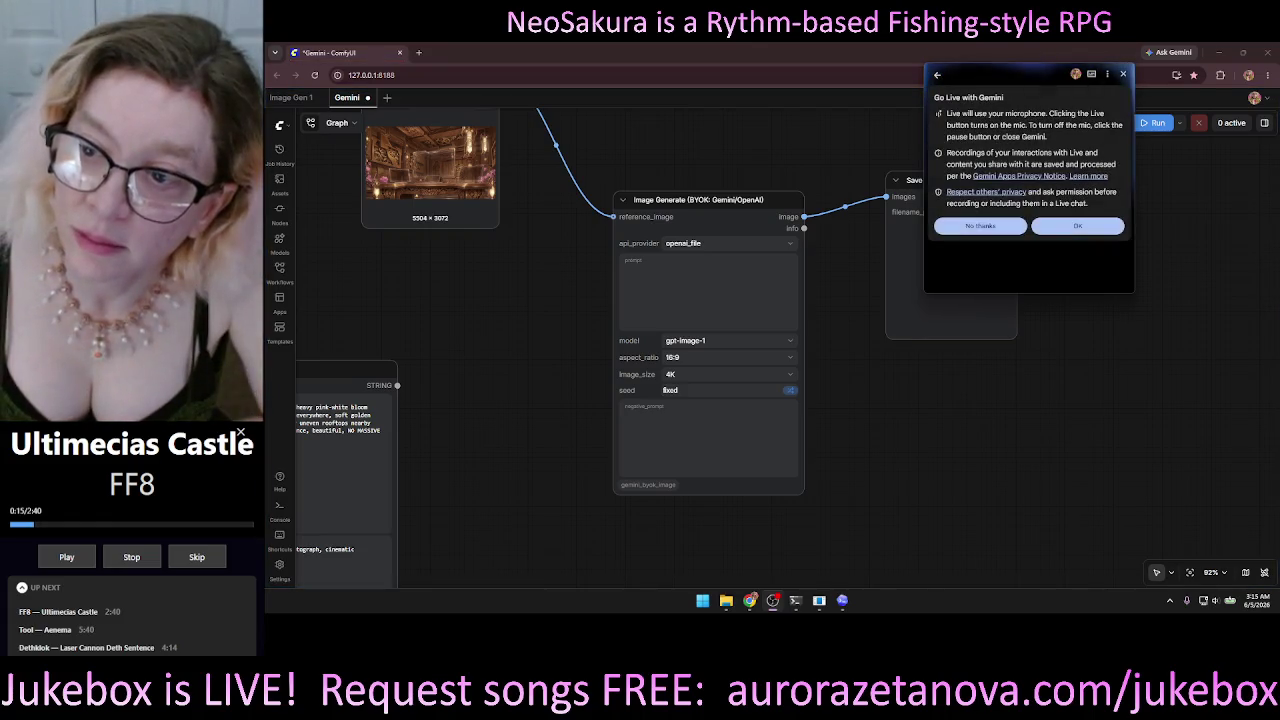
Accept the Go Live with Gemini notice to begin the live session.
click(1077, 224)
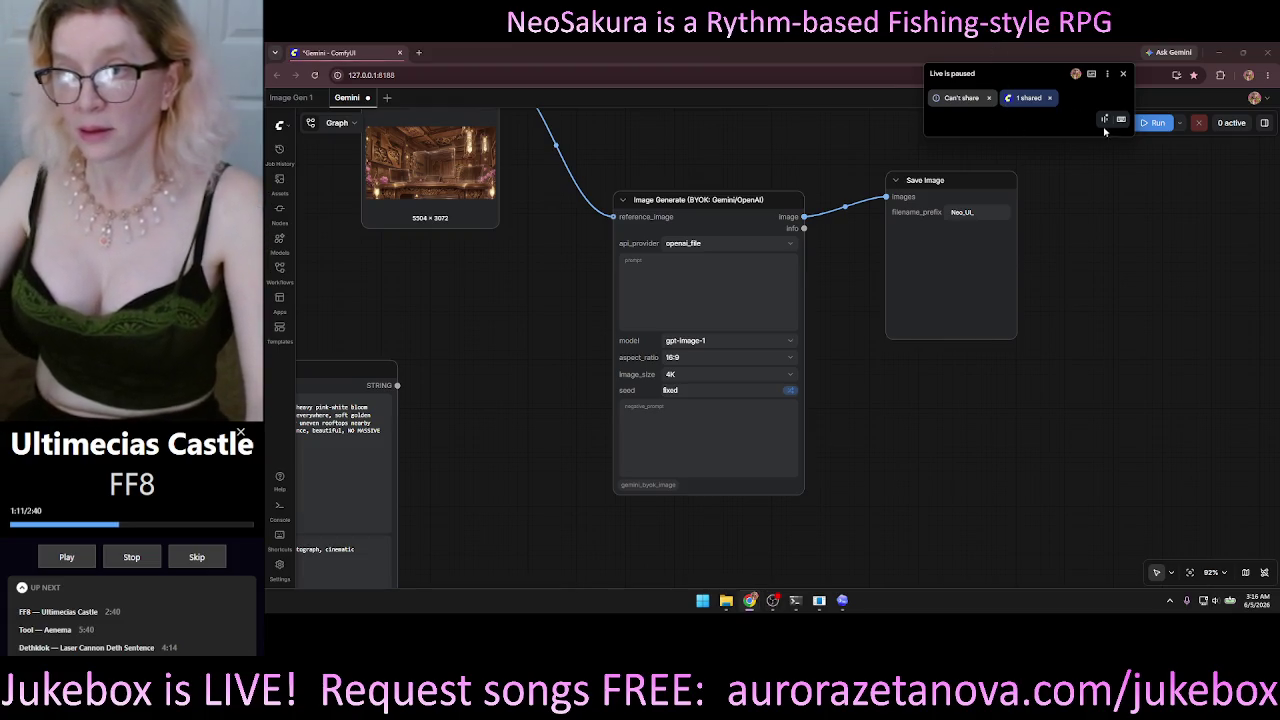
Resume Gemini Live listening while sharing the current ComfyUI tab.
click(1105, 120)
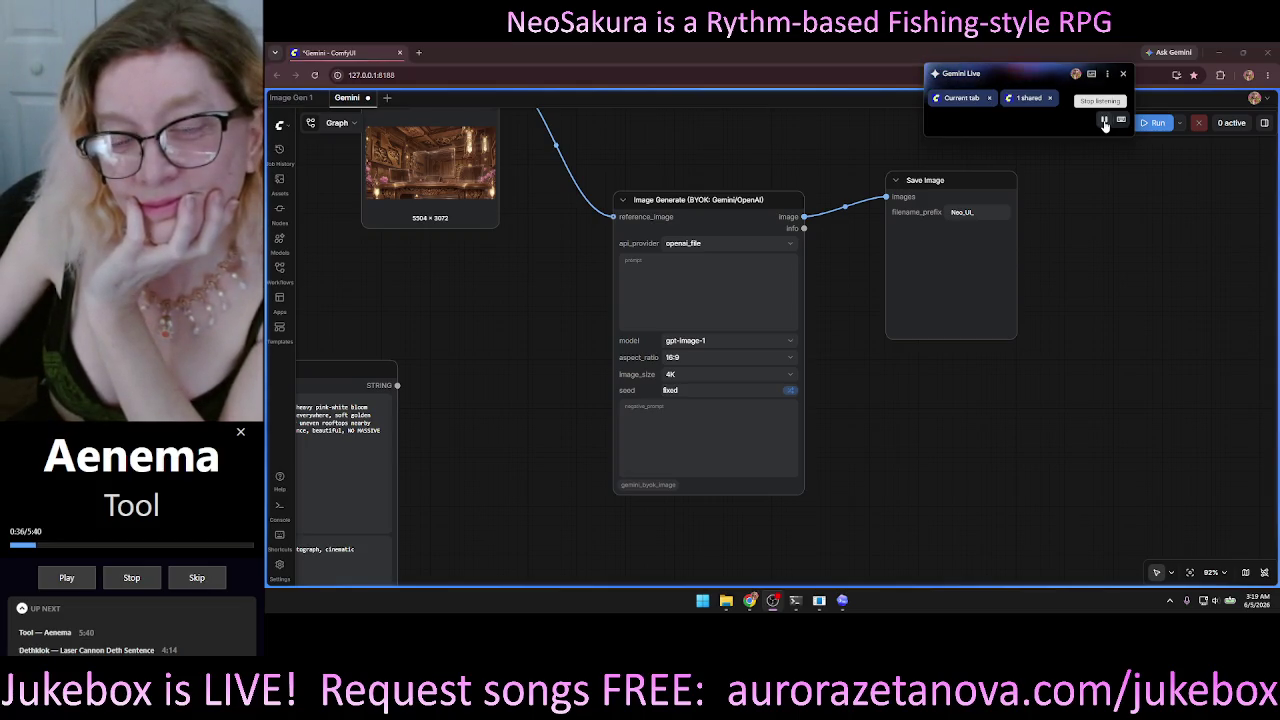
Pause and close the Gemini Live panel while staying on the ComfyUI page.
click(1105, 121)
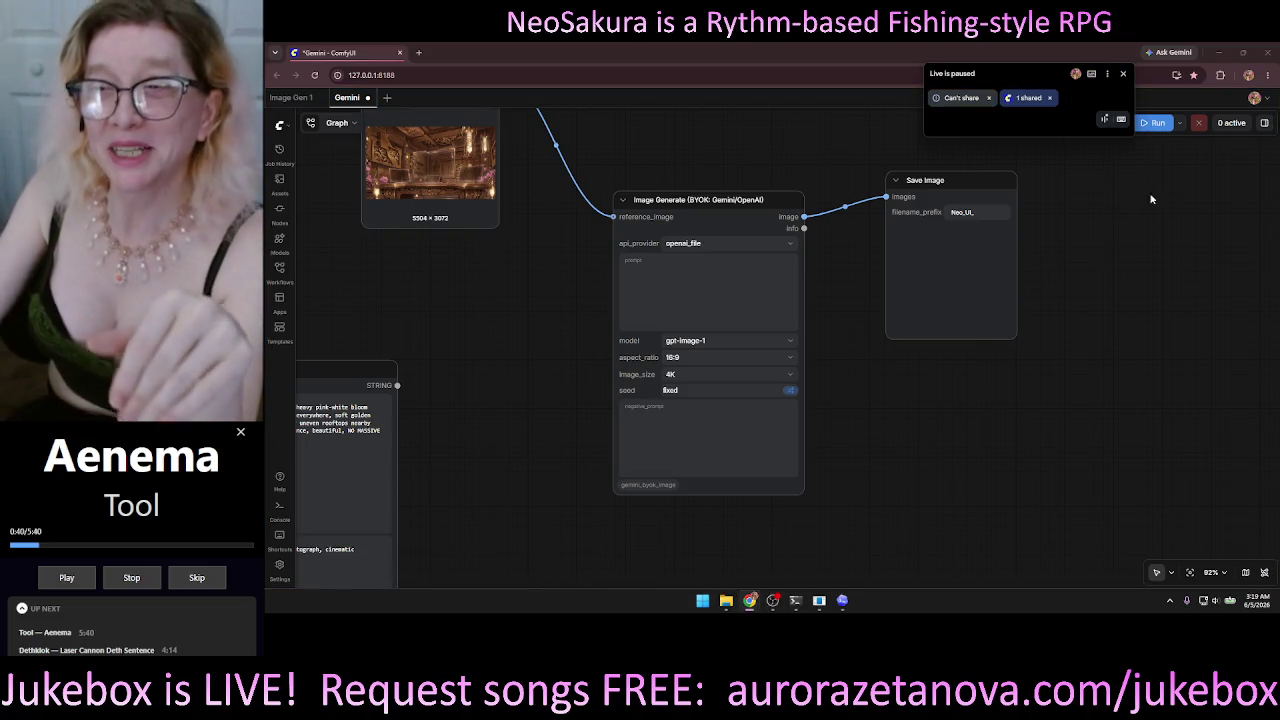
mouse_move(1007, 74)
mouse_down()
mouse_move(1040, 215)
mouse_move(1070, 252)
mouse_move(1071, 370)
mouse_up()
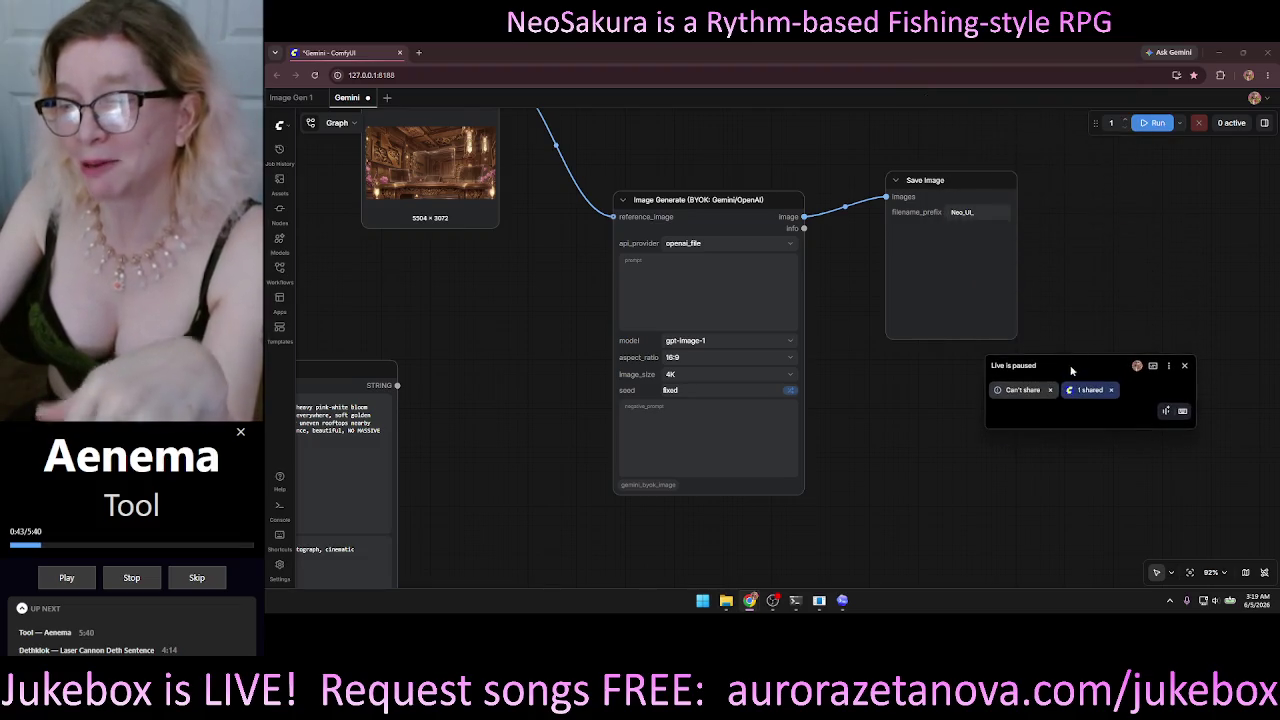
click(1267, 52)
click(862, 143)
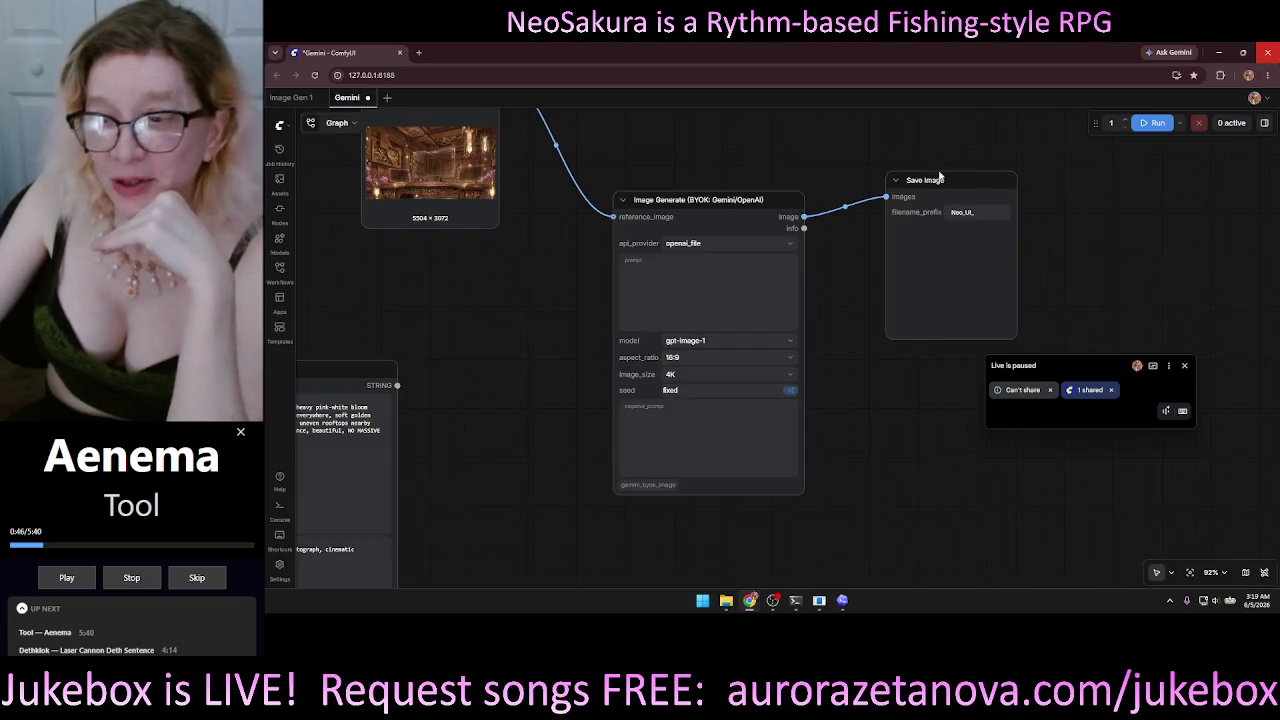
click(1184, 365)
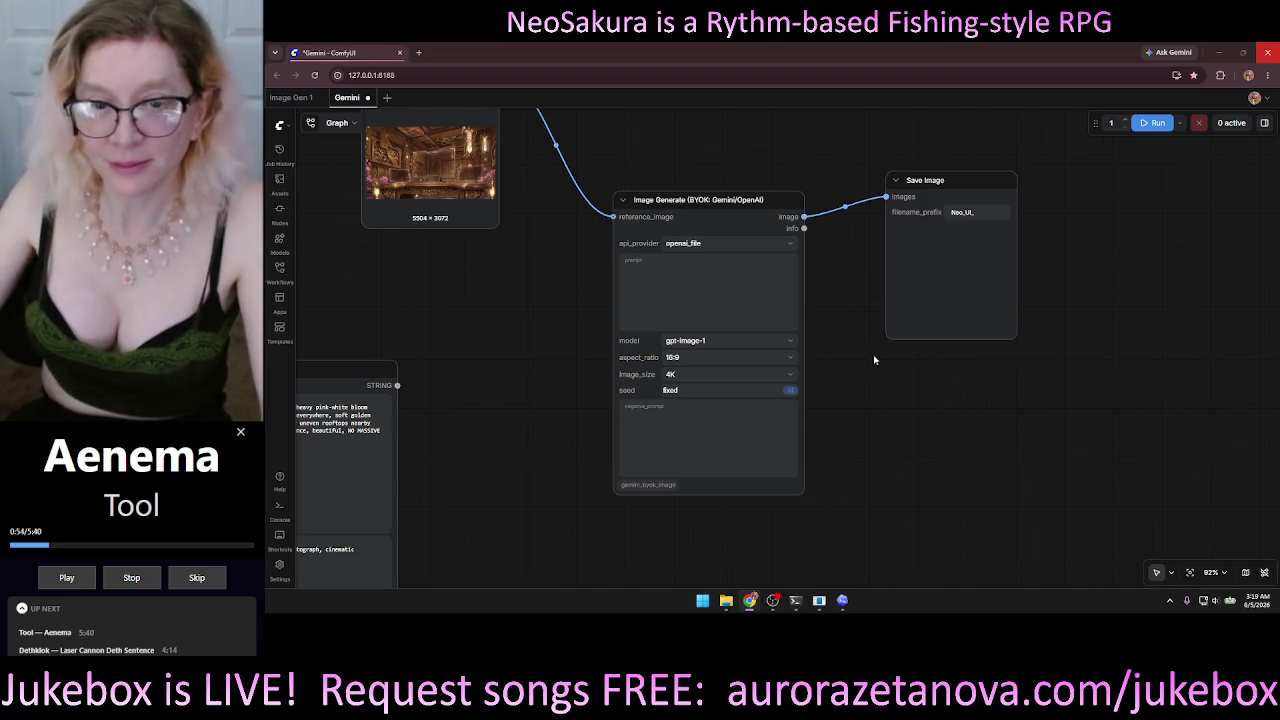
Bring Load Image fully into view, confirm gpt-image-1 in the model list, and minimize Chrome.
mouse_move(473, 215)
mouse_down()
mouse_move(482, 337)
mouse_move(548, 342)
mouse_move(528, 325)
mouse_up()
drag(941, 295, 929, 308)
click(1066, 406)
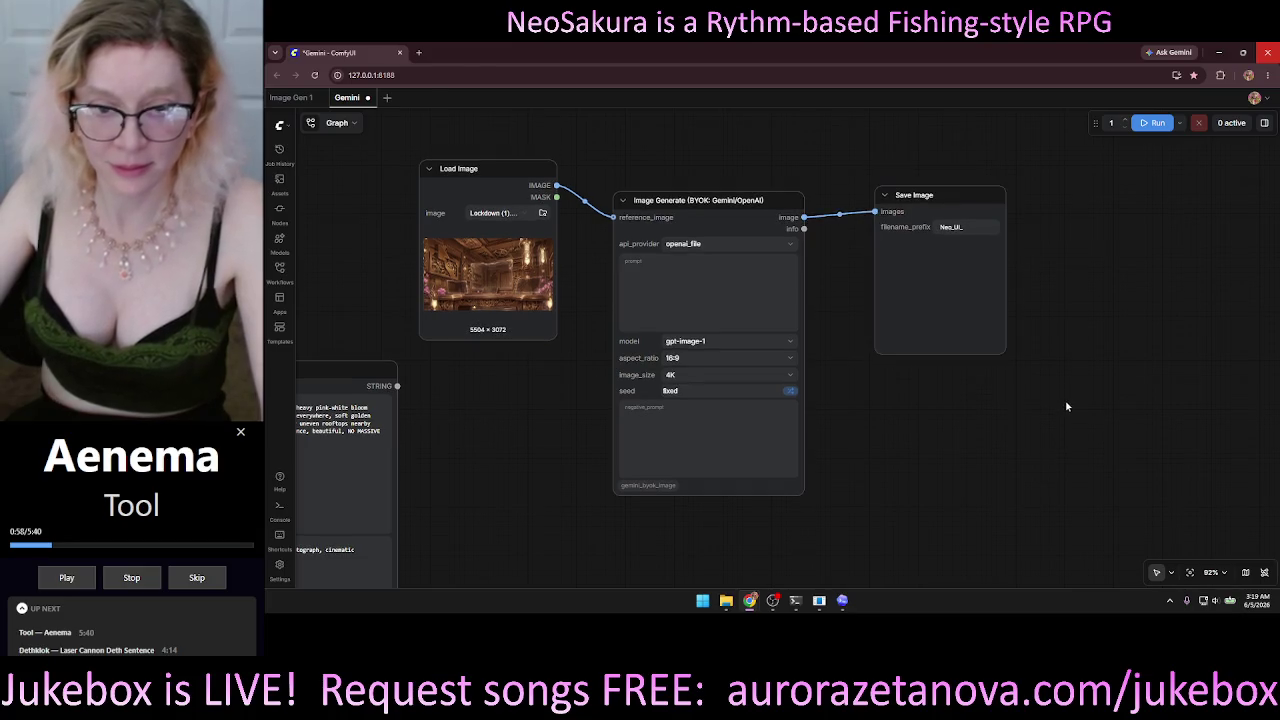
click(719, 344)
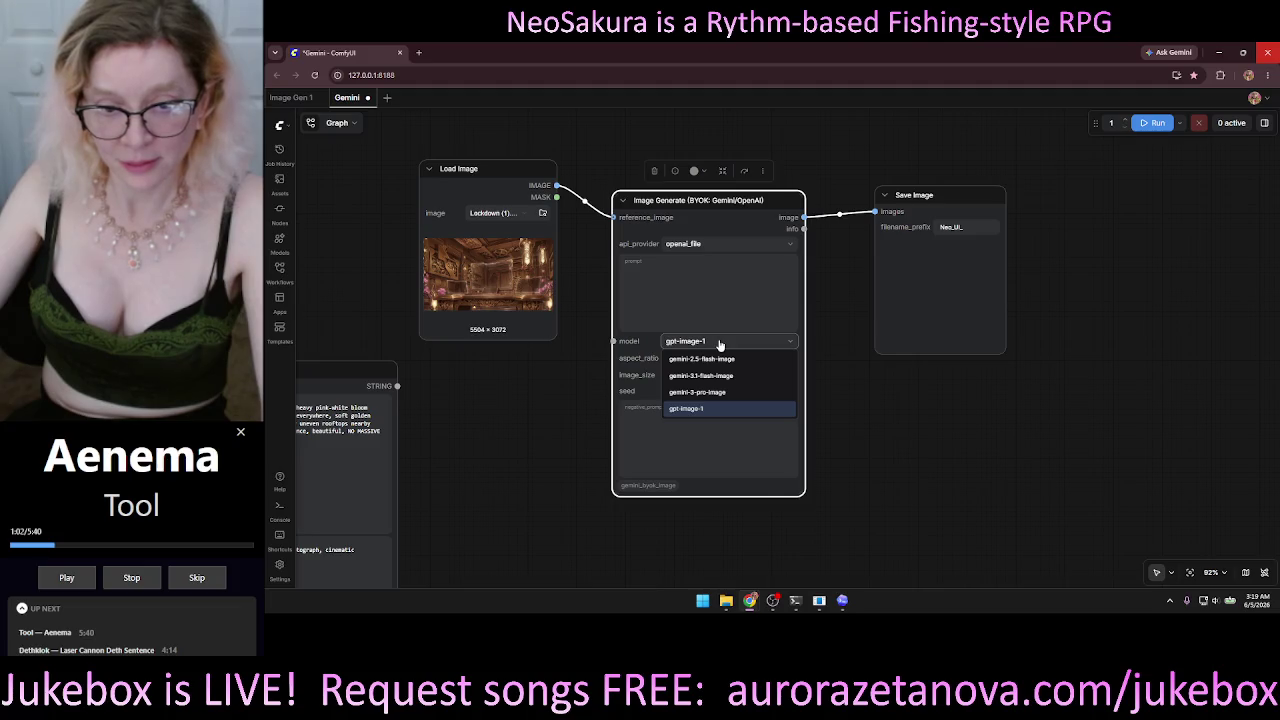
click(719, 344)
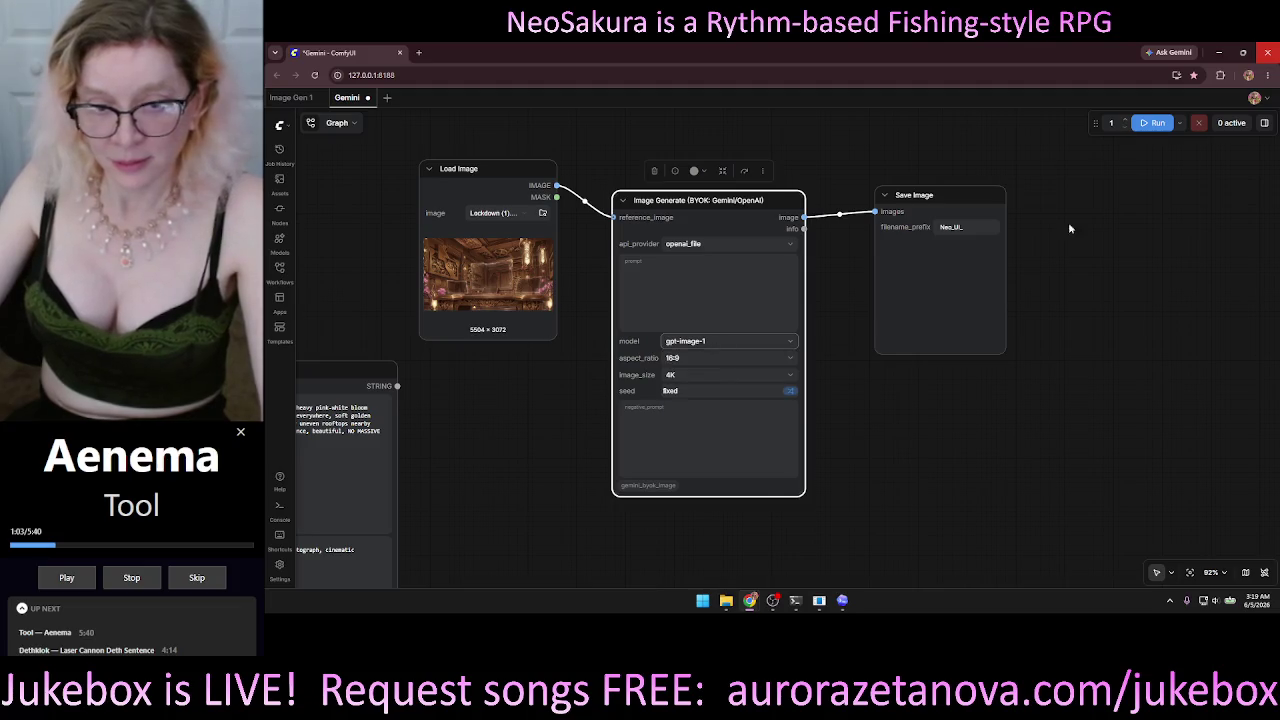
click(1219, 52)
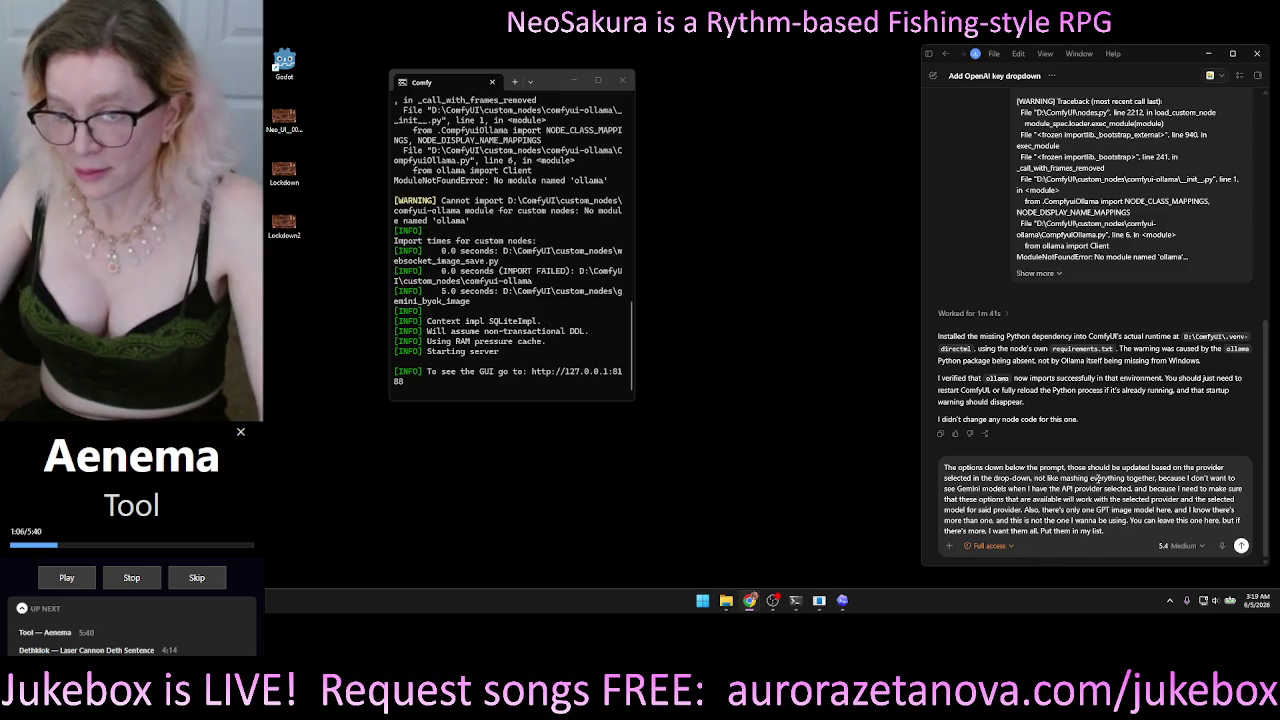
Clear the old draft in Codex's message box and begin a new voice dictation.
drag(1116, 530, 877, 430)
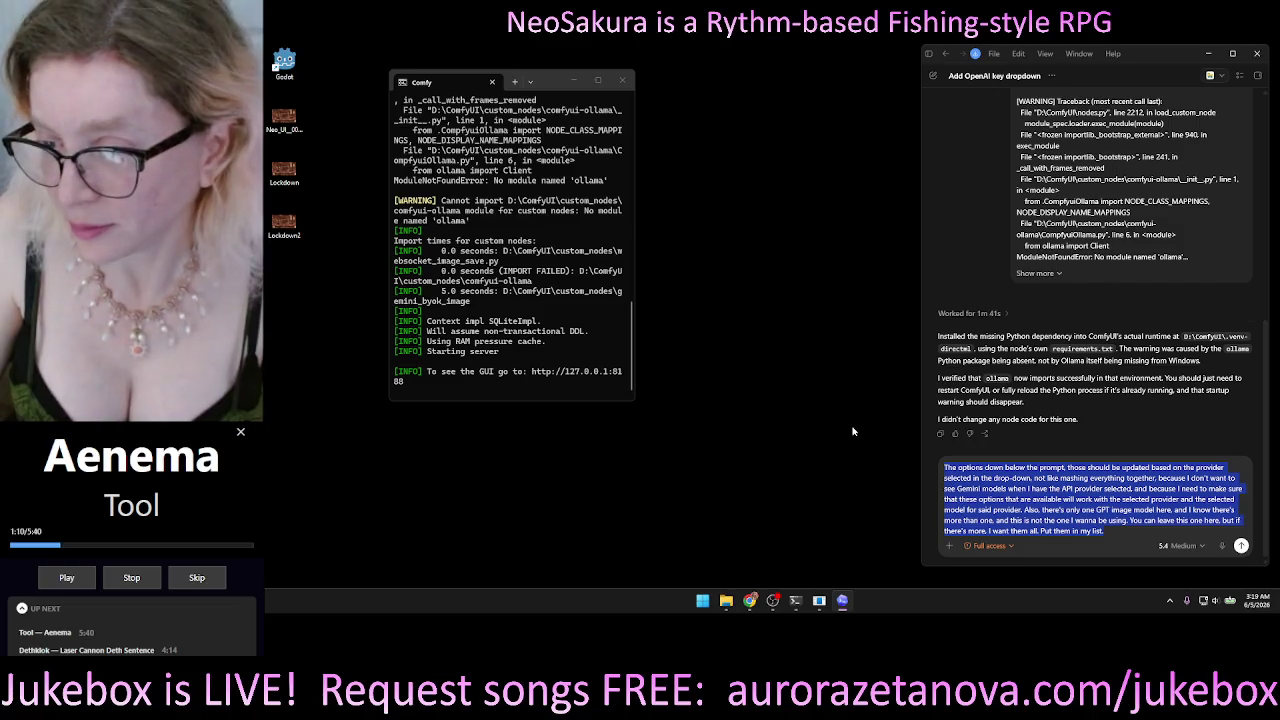
key(BackSpace)
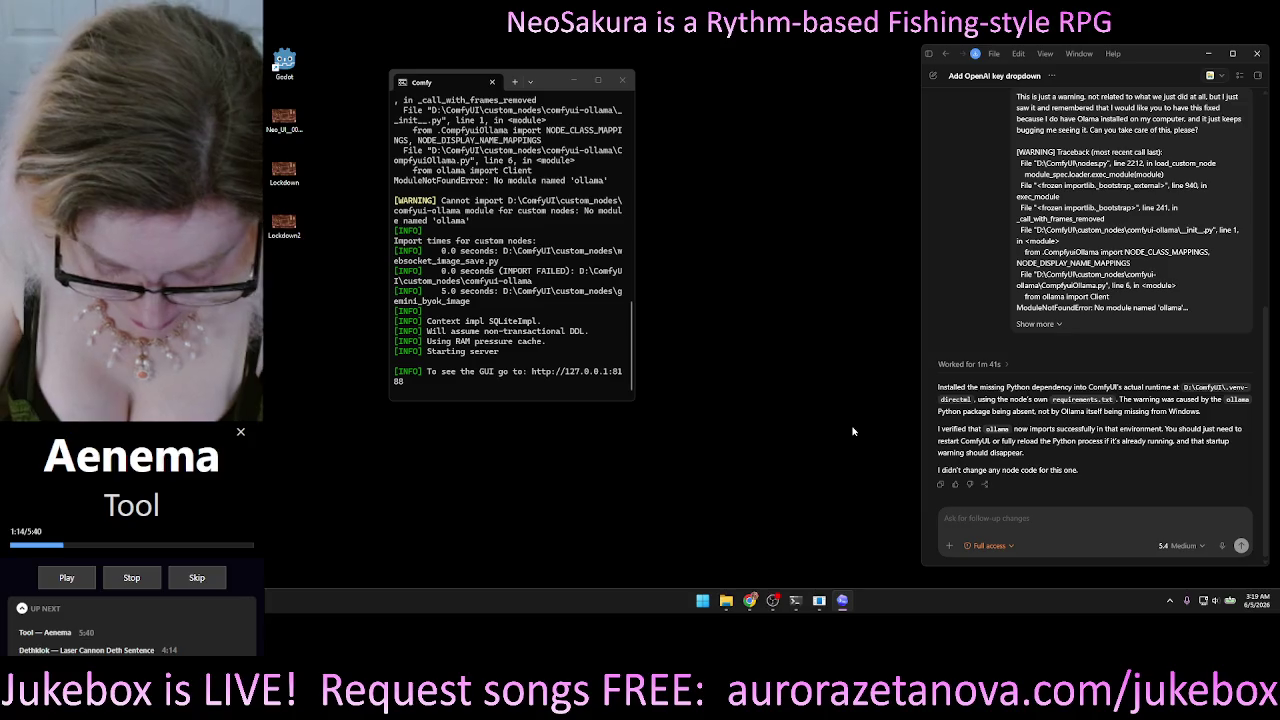
click(1222, 545)
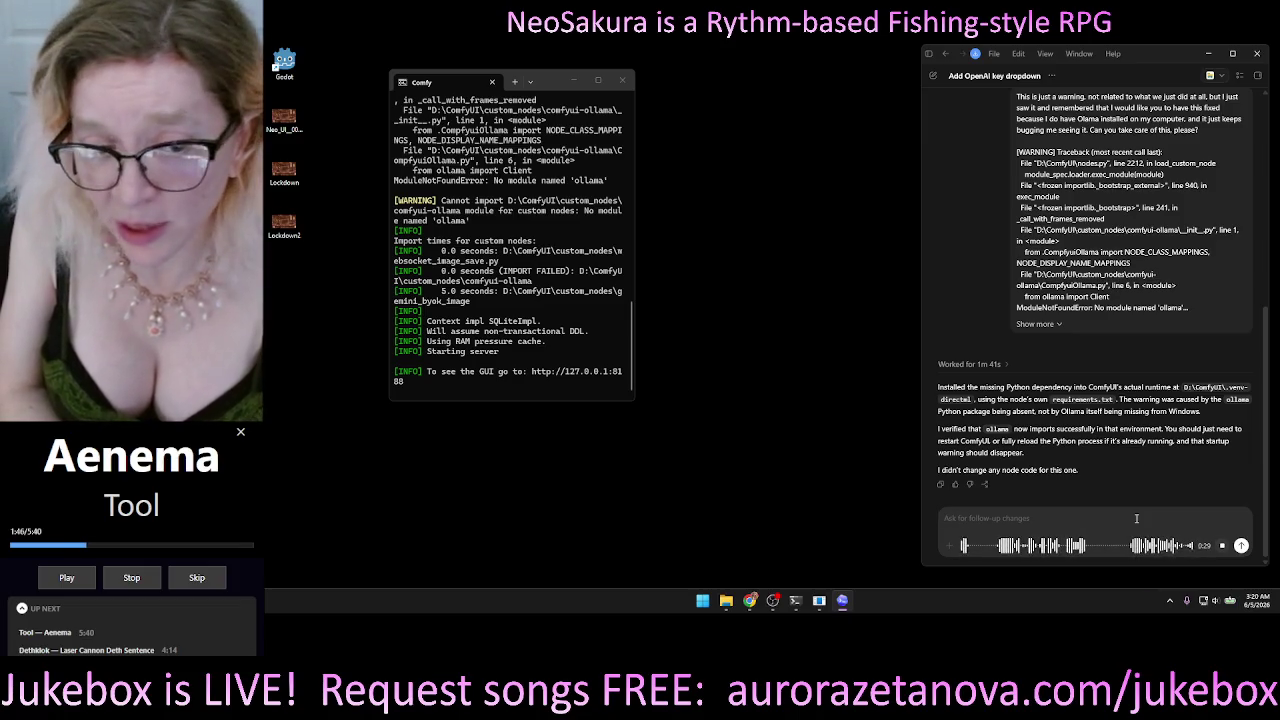
Transcribe and send the question whether gpt-image-1 is deprecated and gpt-image-2 is current.
click(1241, 546)
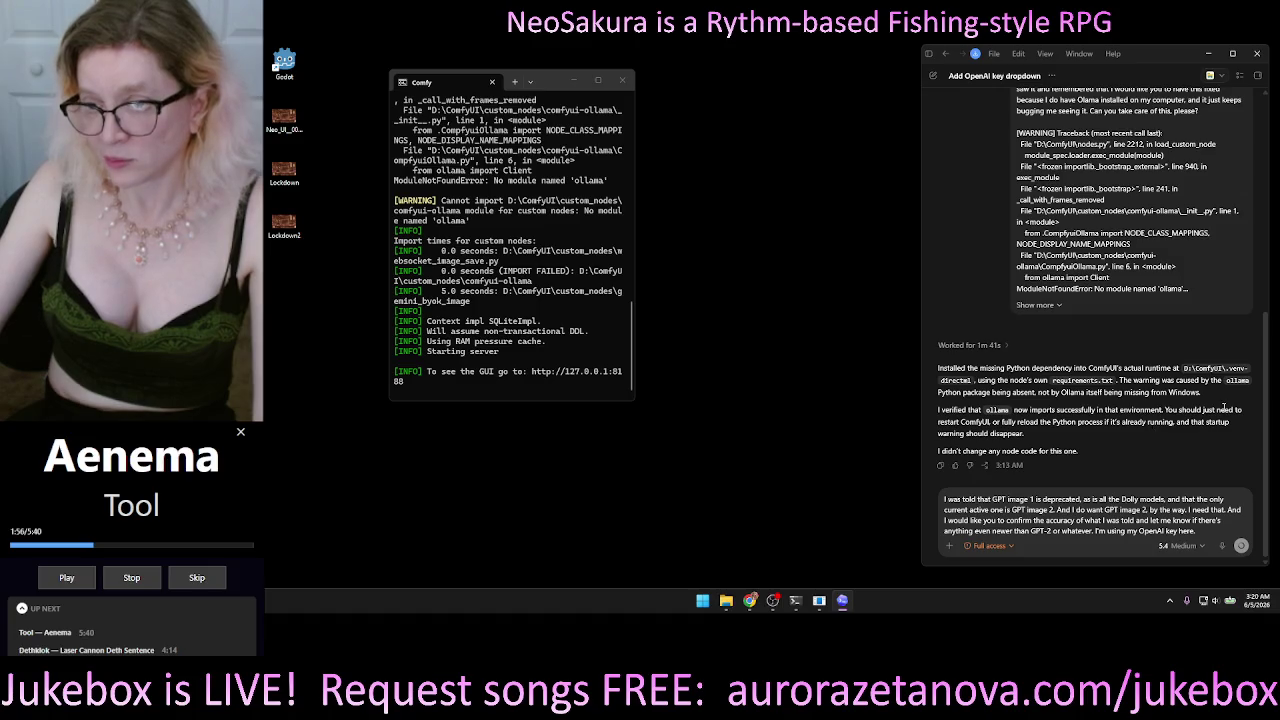
key(Return)
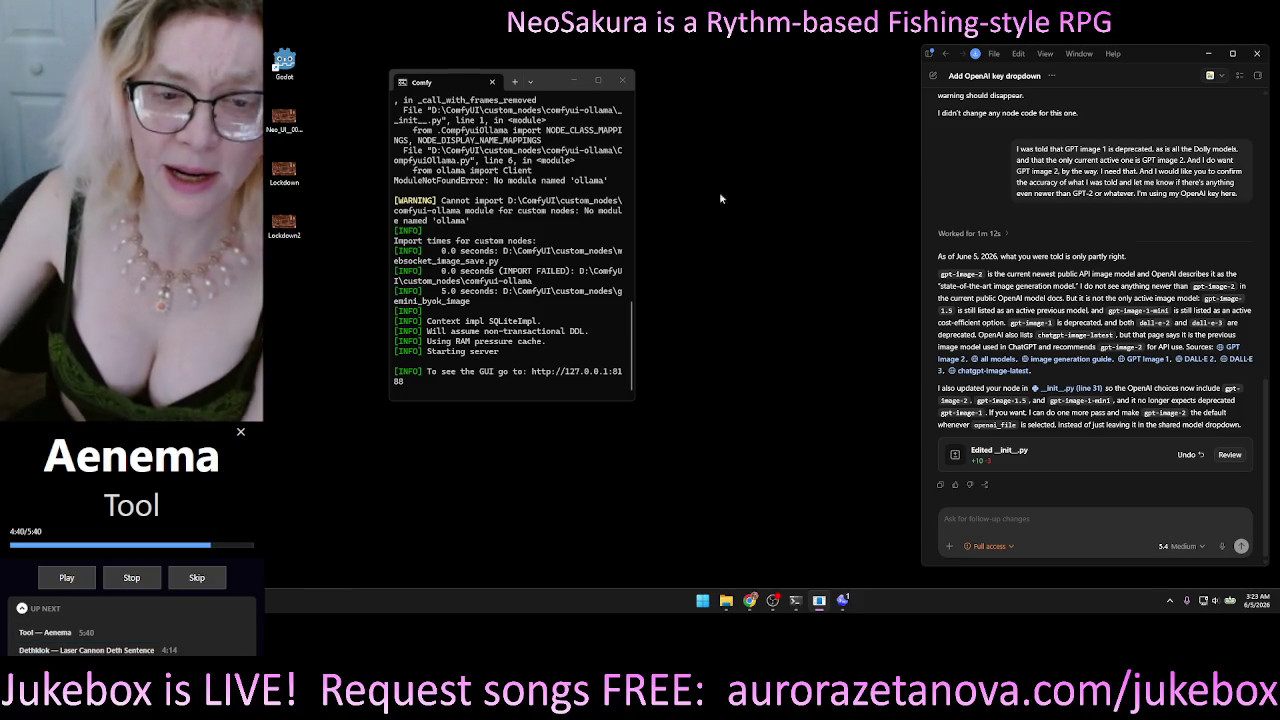
Dictate a Codex follow-up asking whether to restart the Comfy server or just the browser.
drag(545, 91, 478, 129)
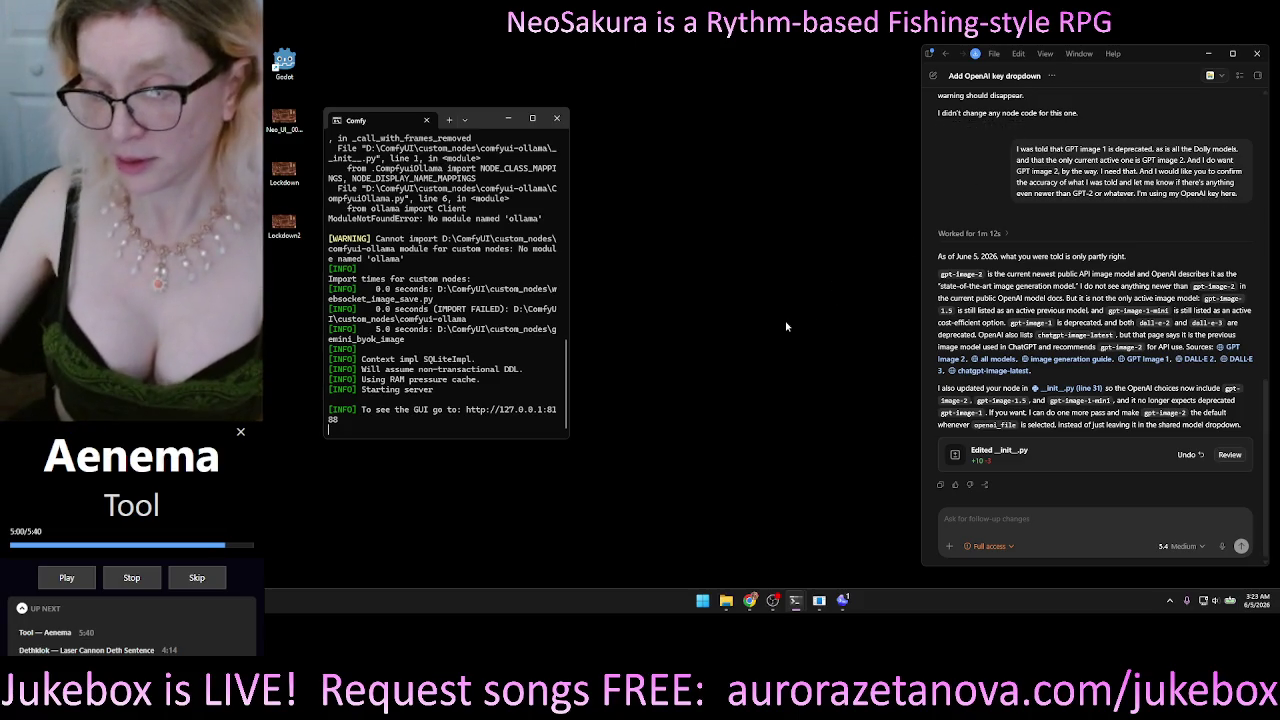
mouse_move(1013, 450)
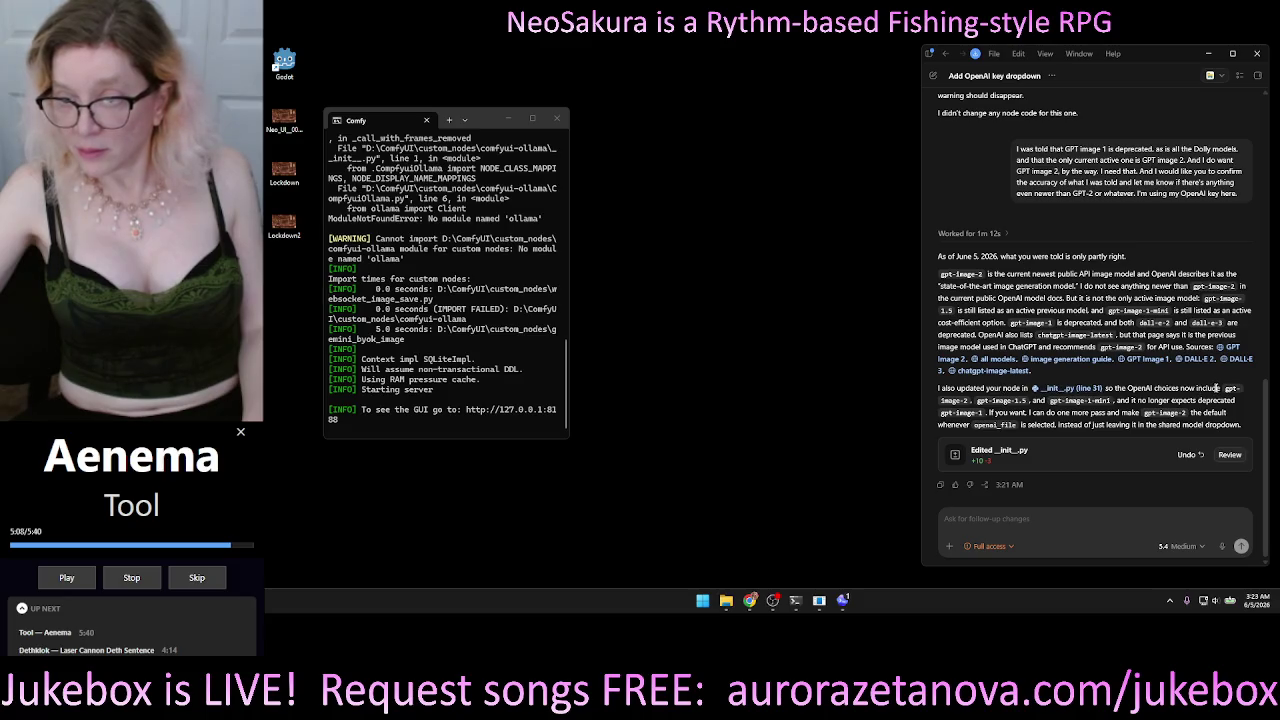
click(1120, 522)
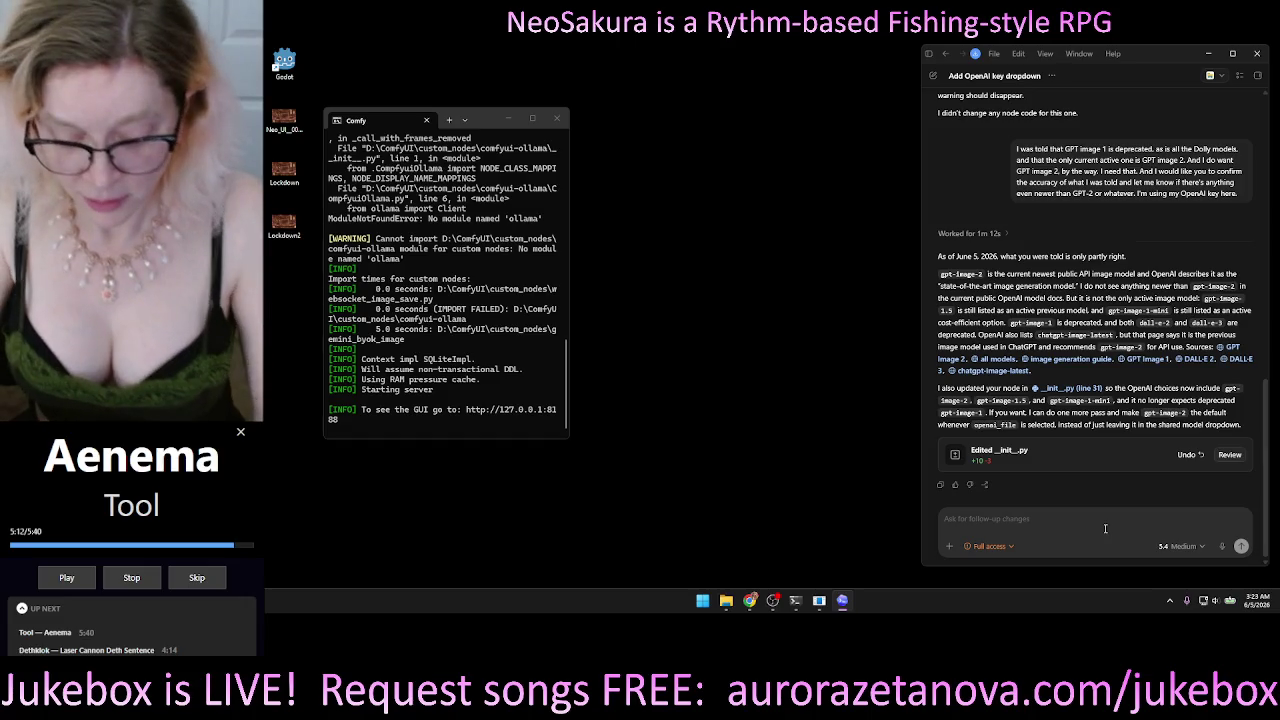
key(ctrl+m)
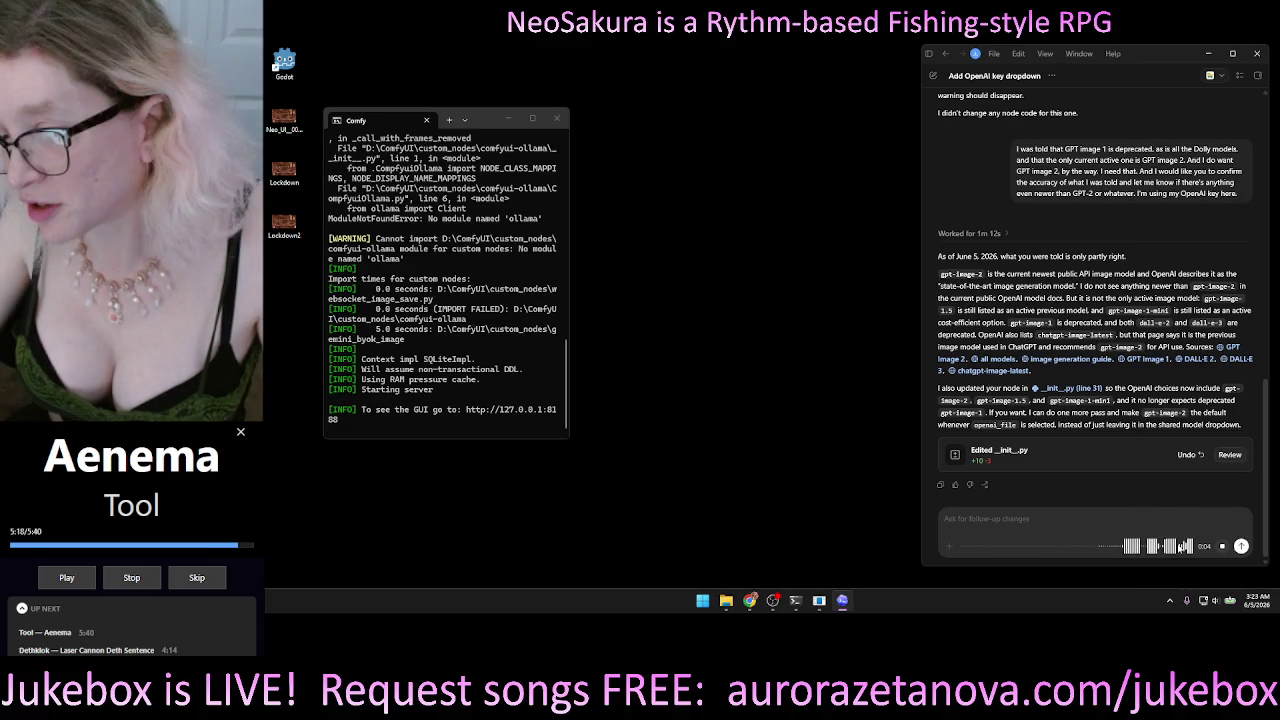
click(1220, 548)
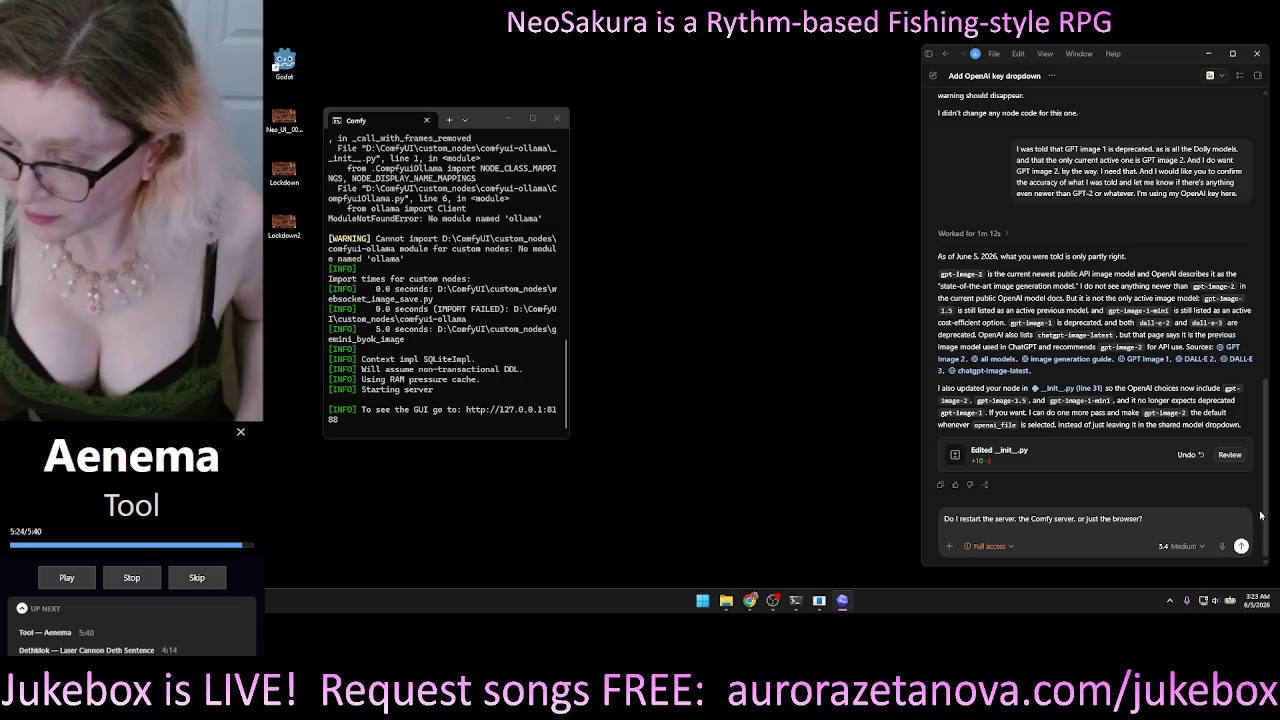
Send the restart question to Codex and read its advice to restart ComfyUI itself.
key(Return)
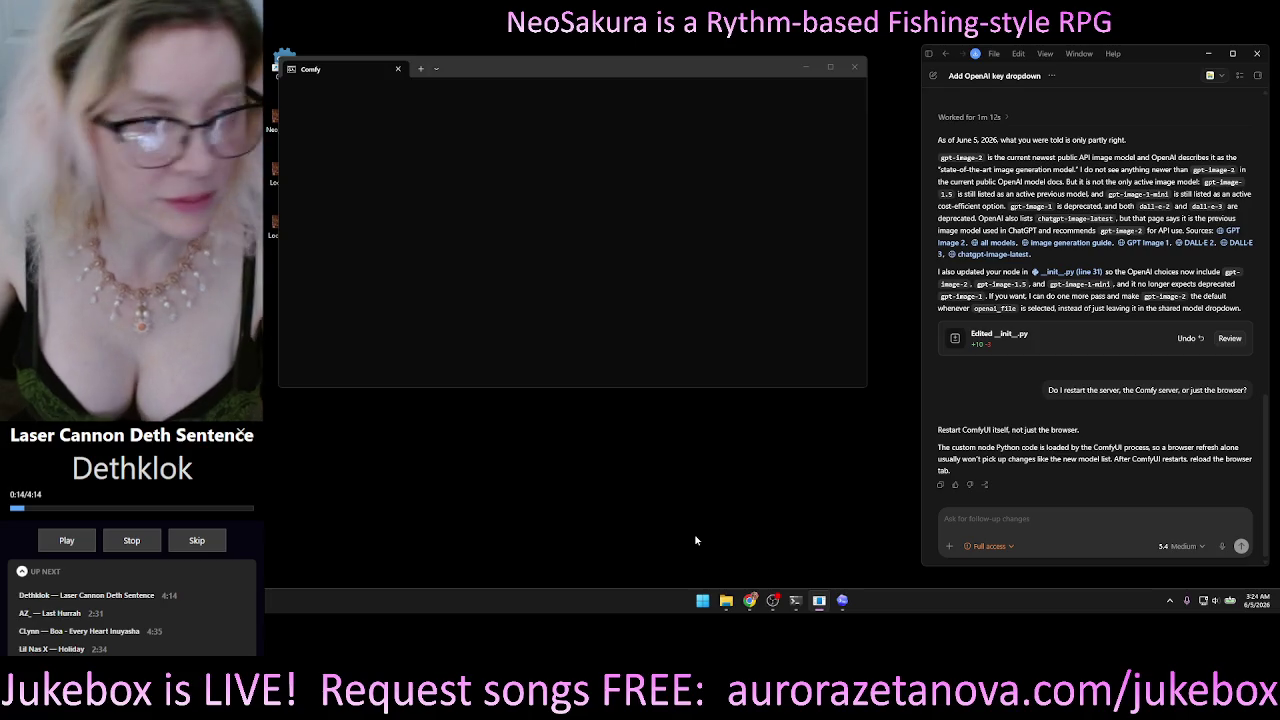
click(928, 53)
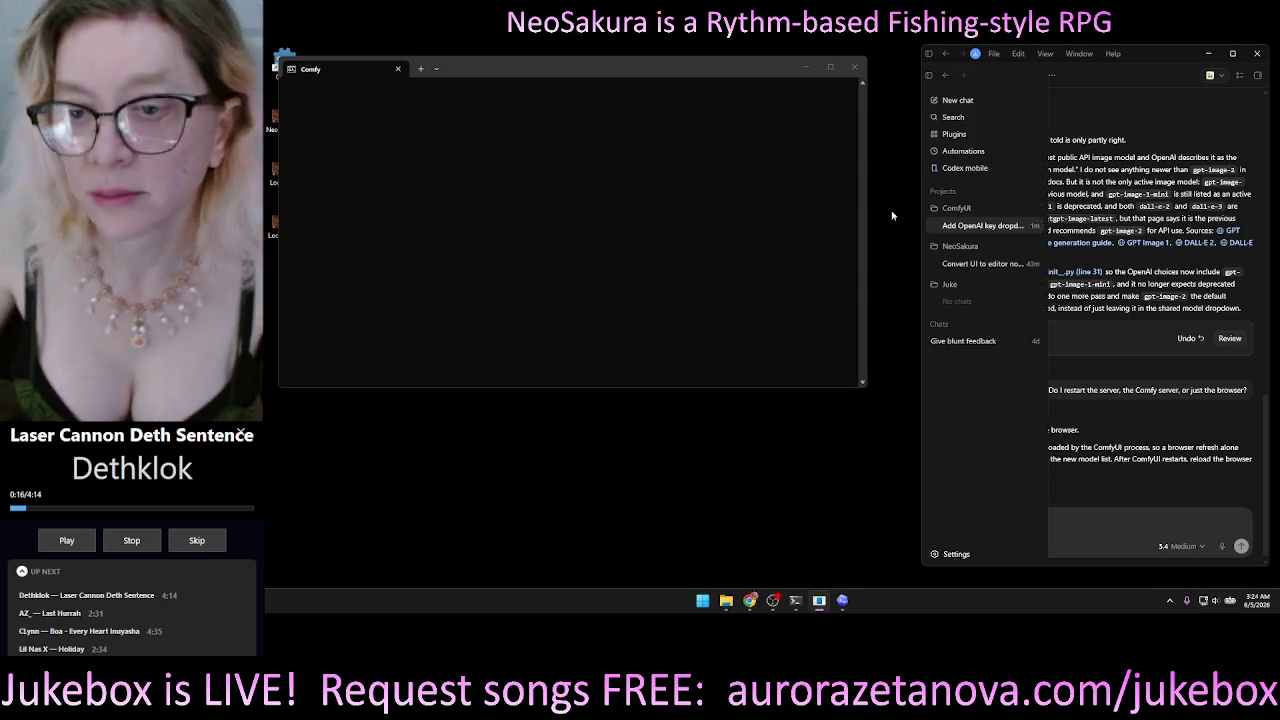
drag(866, 330, 523, 318)
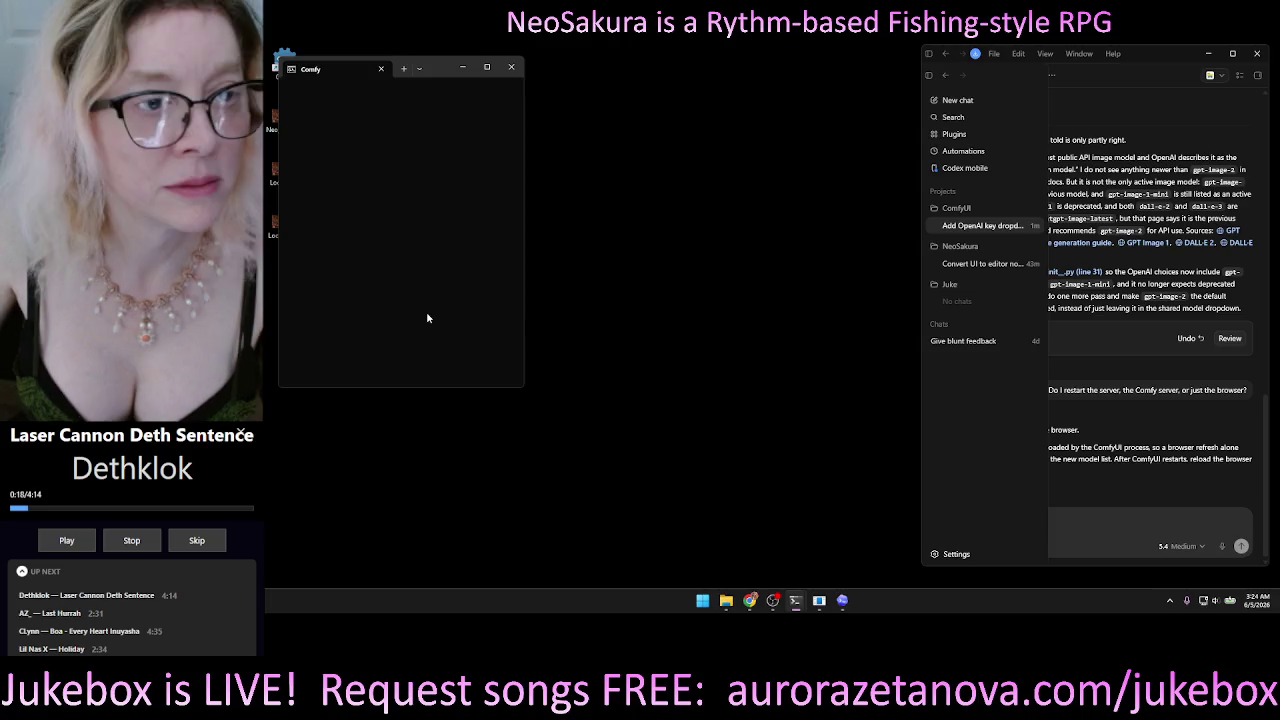
mouse_move(449, 70)
mouse_down()
mouse_move(630, 165)
mouse_move(703, 172)
mouse_up()
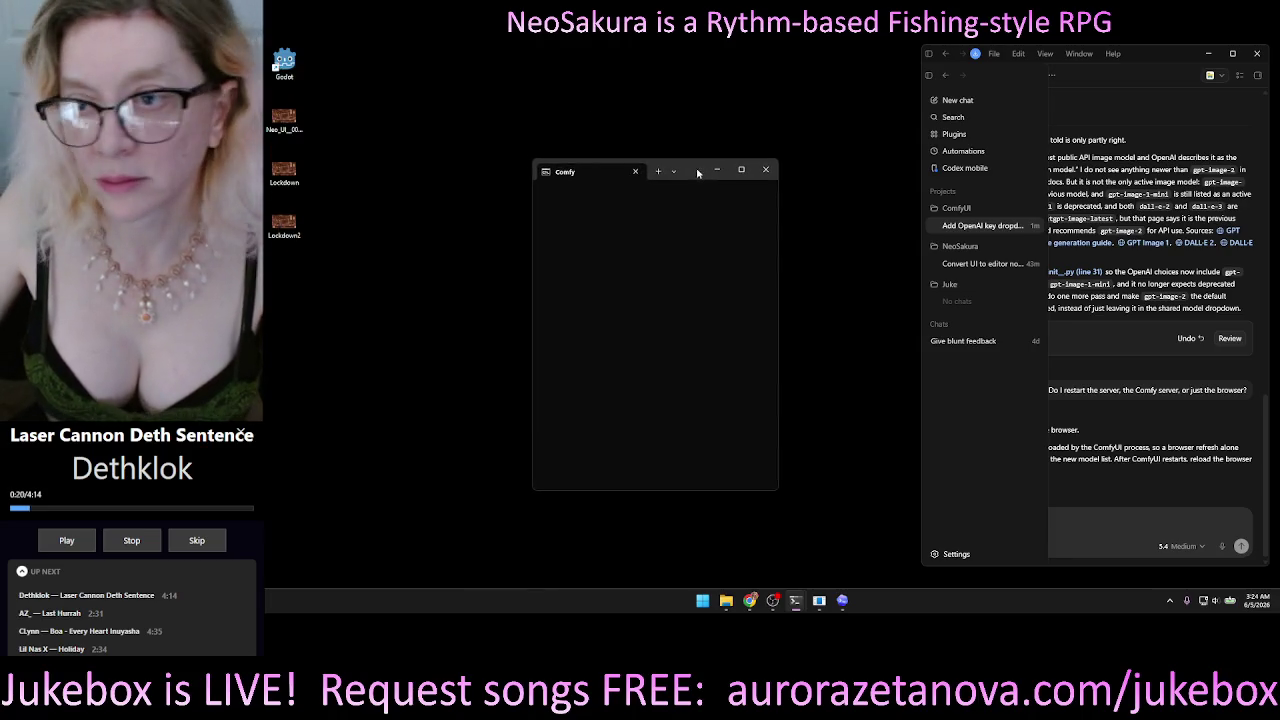
click(1113, 442)
click(663, 259)
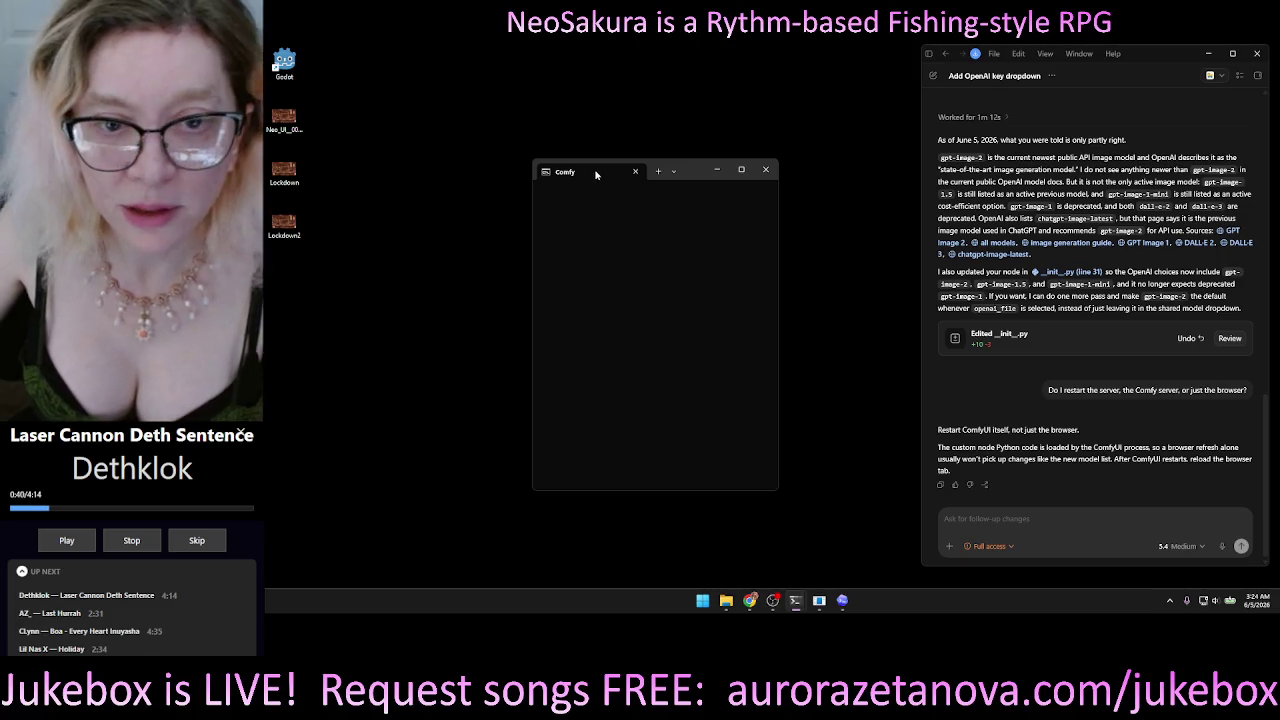
click(716, 170)
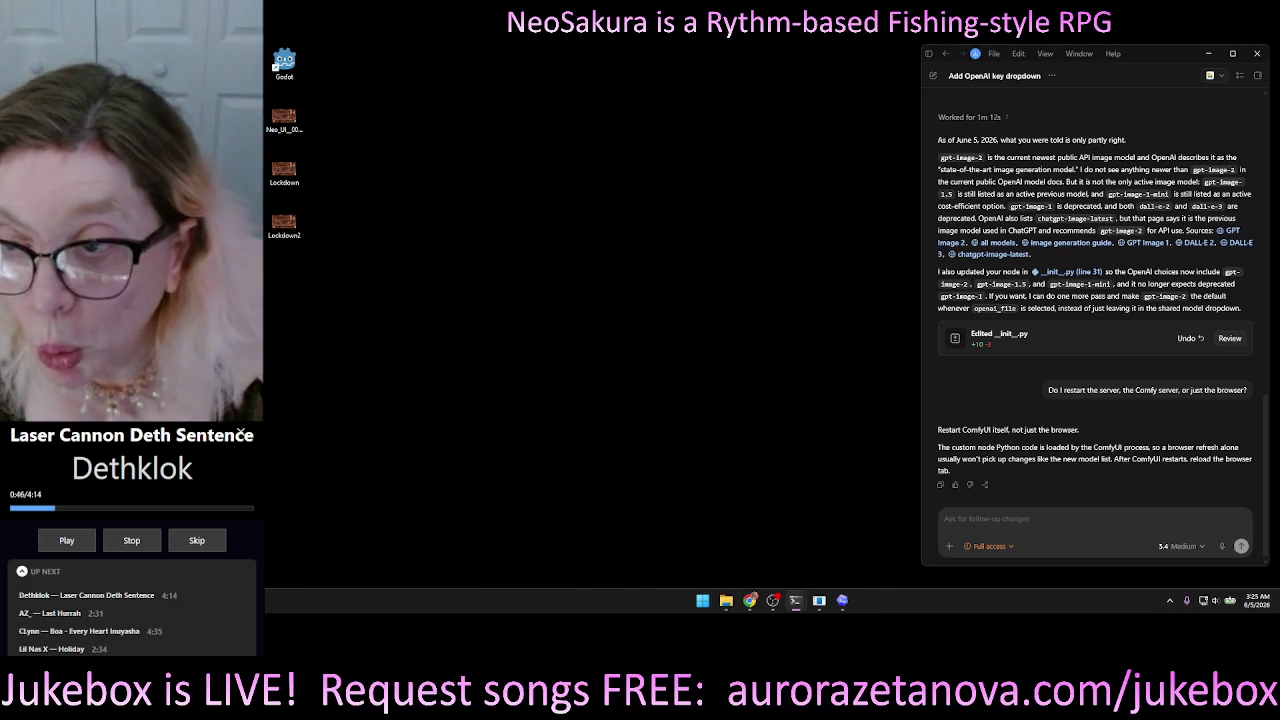
Launch Godot and open the NeoSakura project from the Project Manager.
double_click(285, 63)
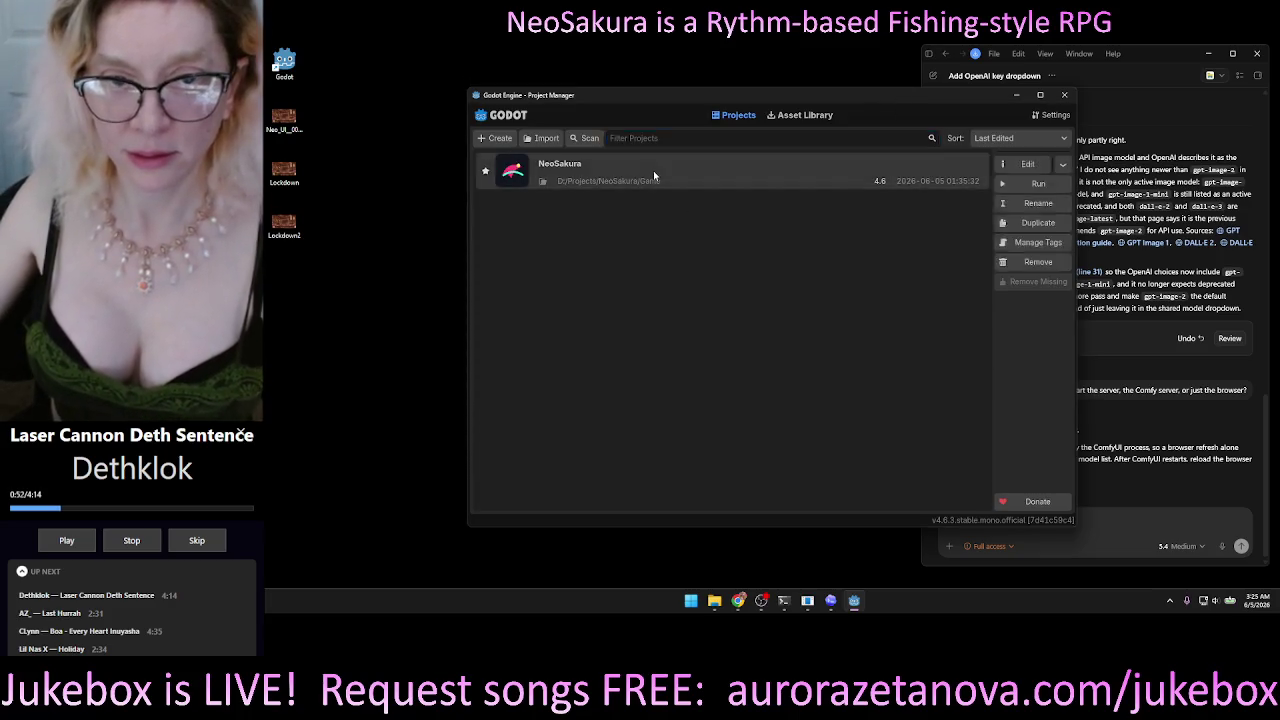
double_click(654, 176)
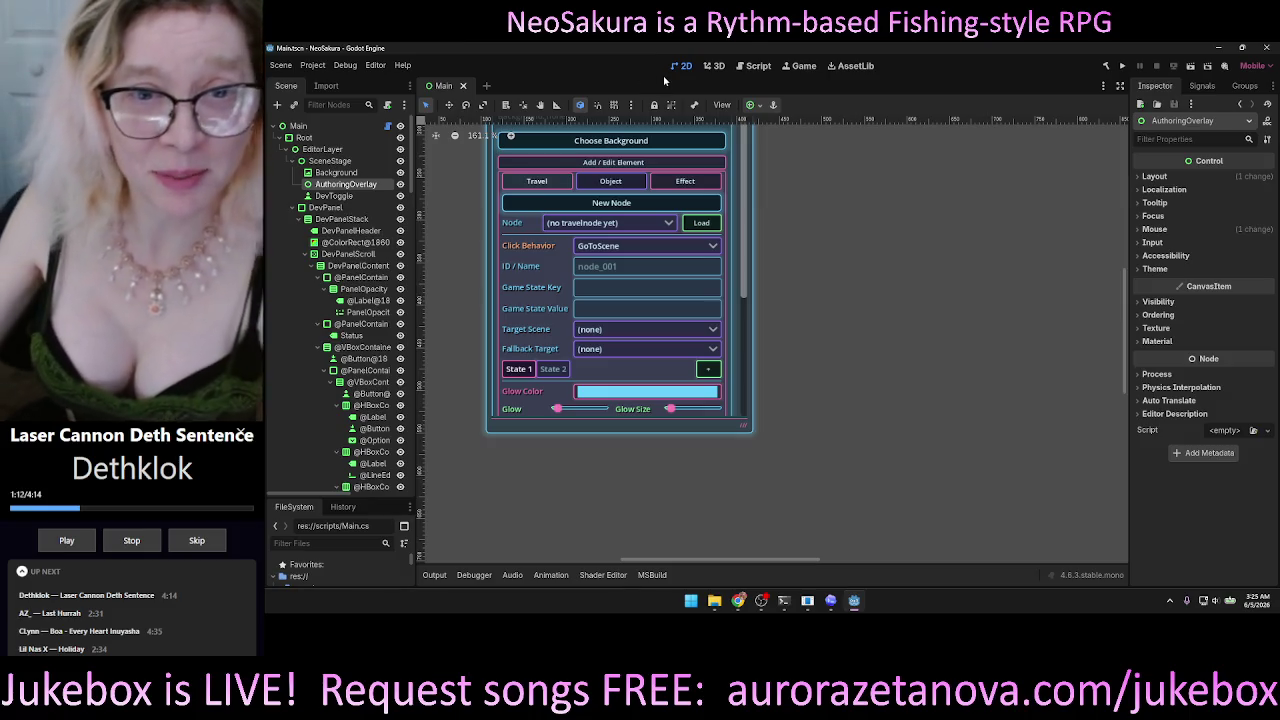
Bring the full dev panel into view in the 2D viewport and run the NeoSakura project.
mouse_move(825, 234)
mouse_down()
mouse_move(820, 289)
mouse_move(846, 346)
mouse_move(847, 295)
mouse_move(821, 311)
mouse_up()
scroll(846, 346, down, 3)
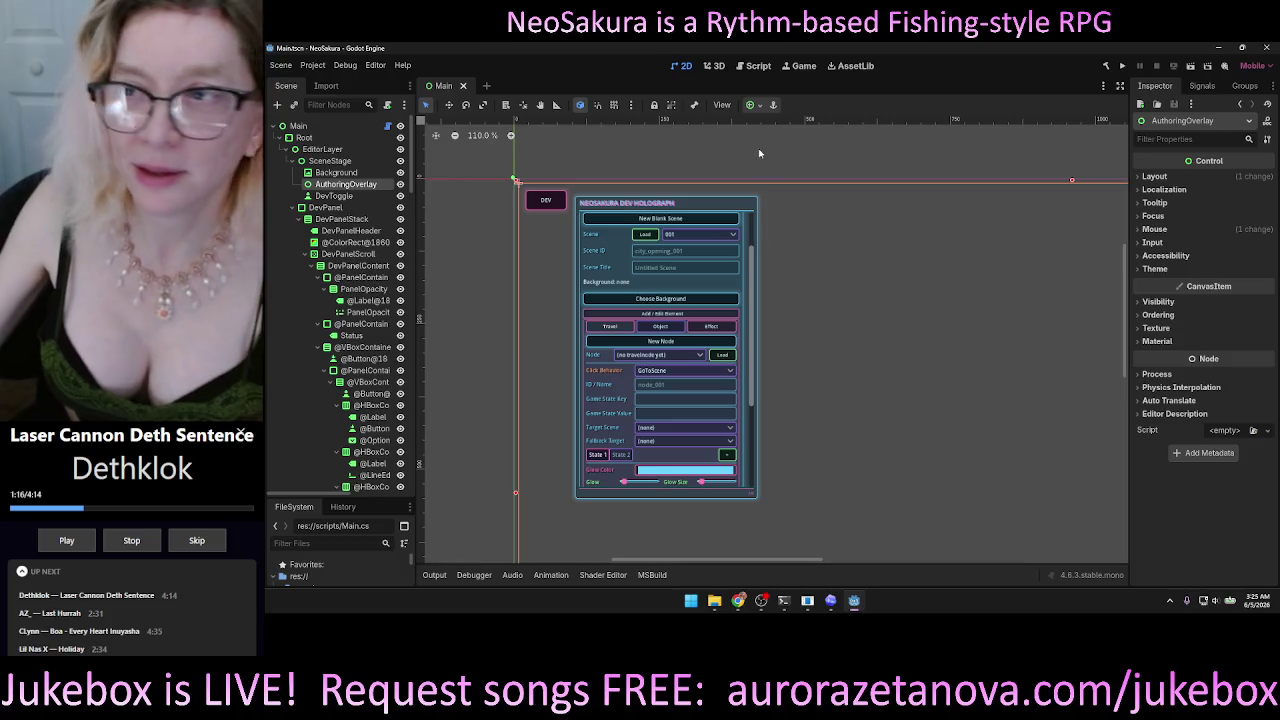
click(1123, 66)
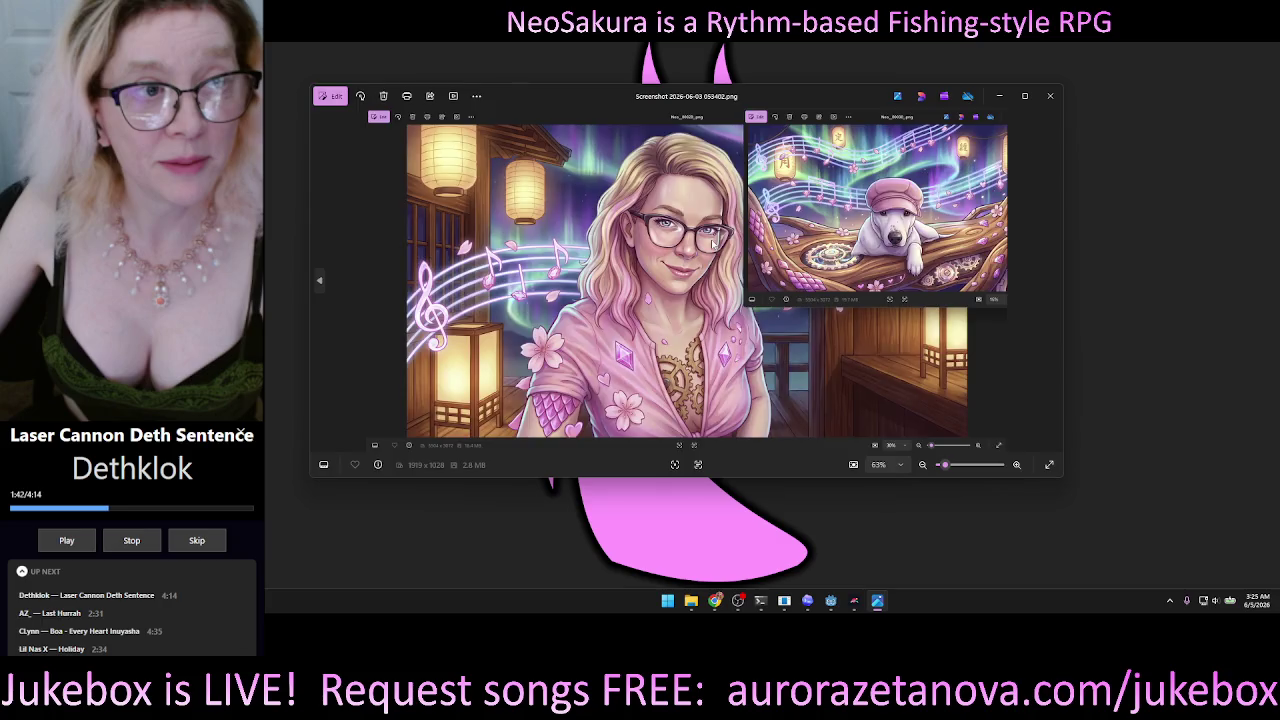
Maximize the Photos viewer, then close it to uncover the running game's steampunk room.
click(1026, 97)
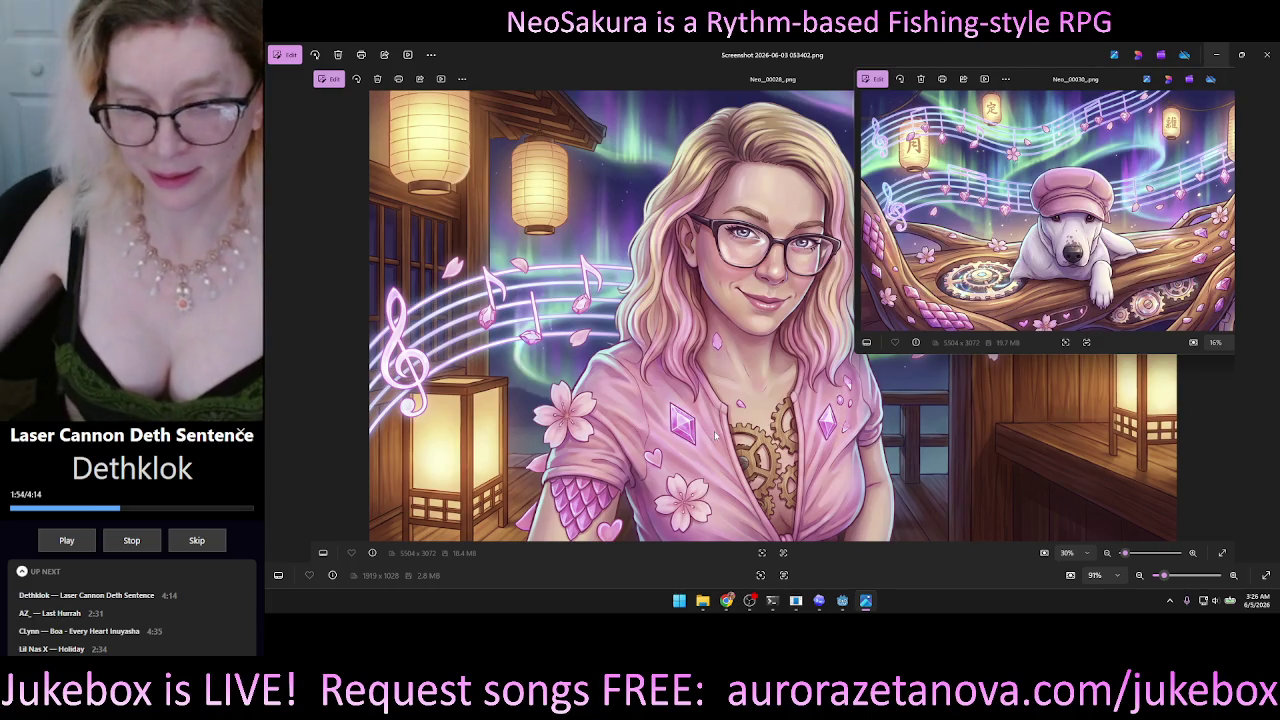
click(1267, 54)
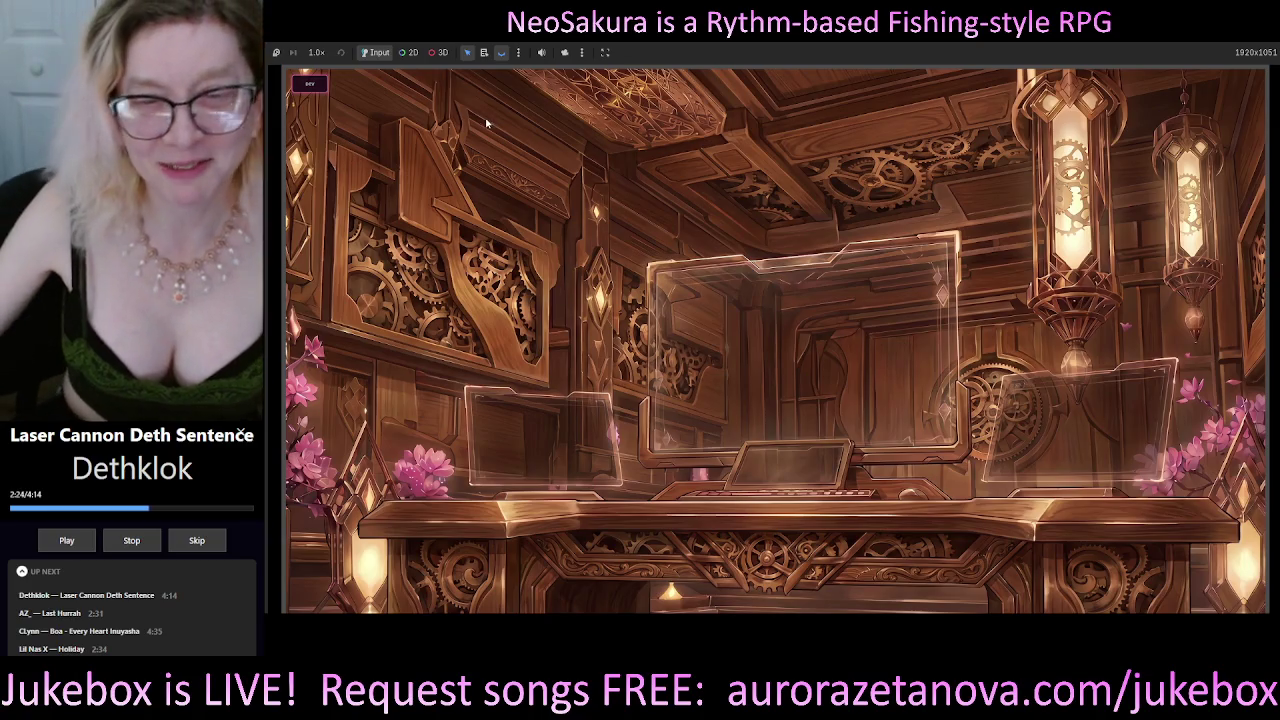
Open the NeoSakura Dev Holograph panel with the grave (`) key.
key(grave)
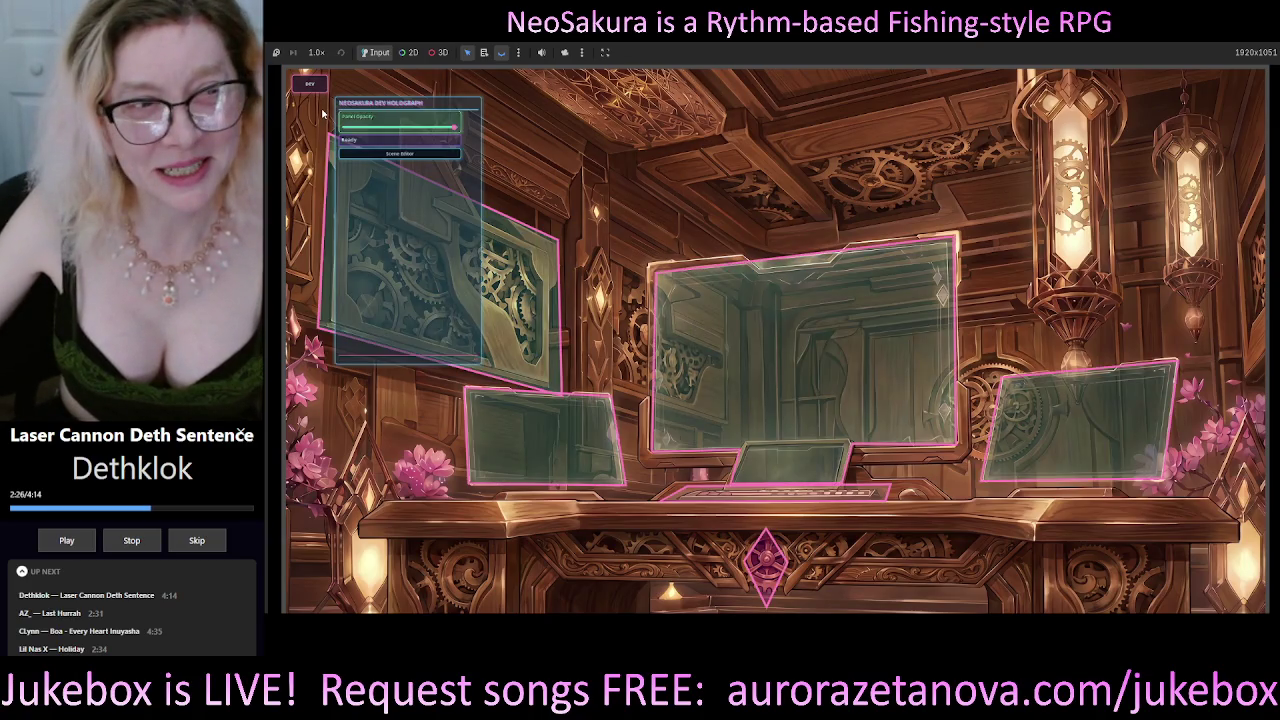
Reposition and enlarge the dev panel, then delete the angled upper-left gear panel object_004.
mouse_move(454, 210)
mouse_down()
mouse_move(677, 210)
mouse_move(778, 173)
mouse_up()
click(475, 268)
click(766, 147)
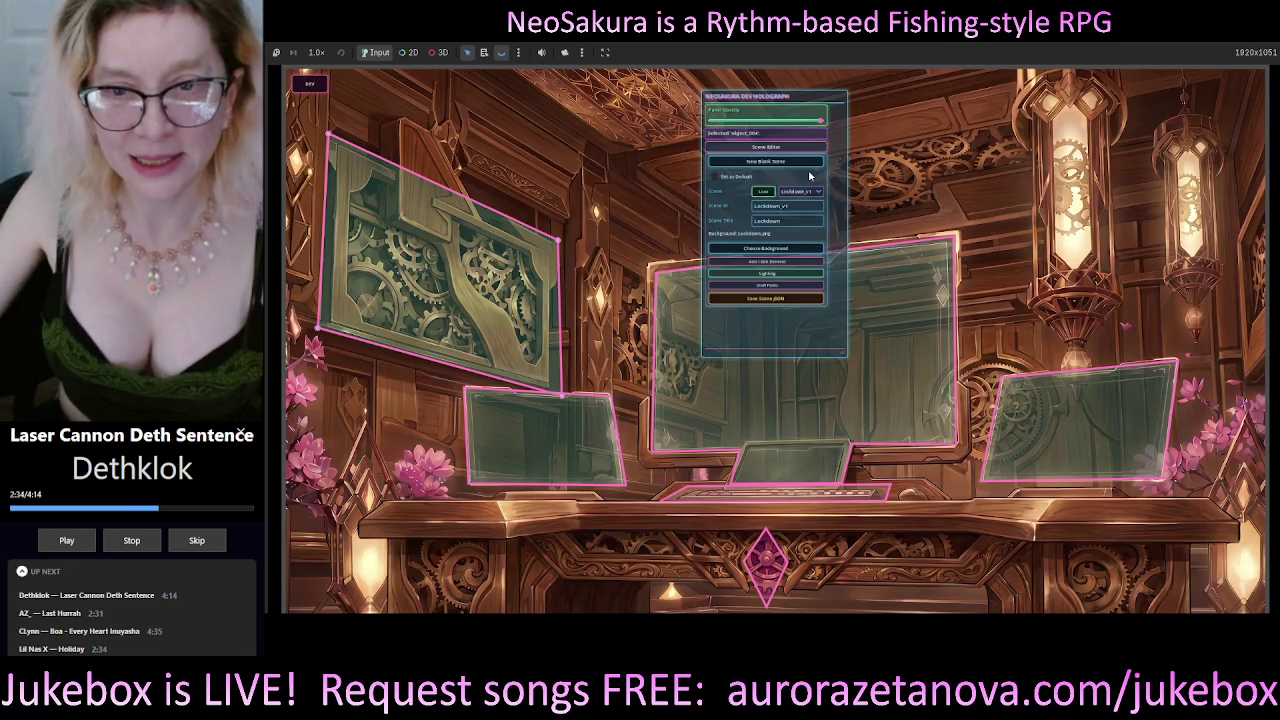
click(770, 262)
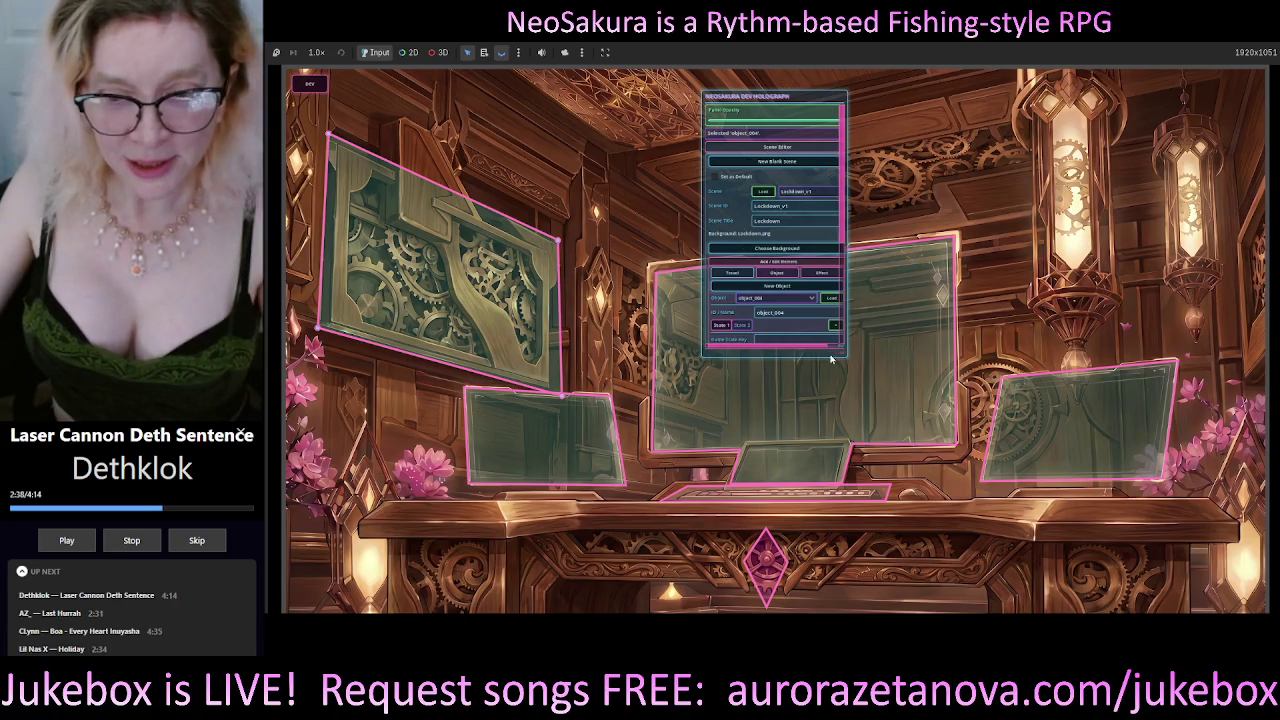
drag(845, 358, 887, 587)
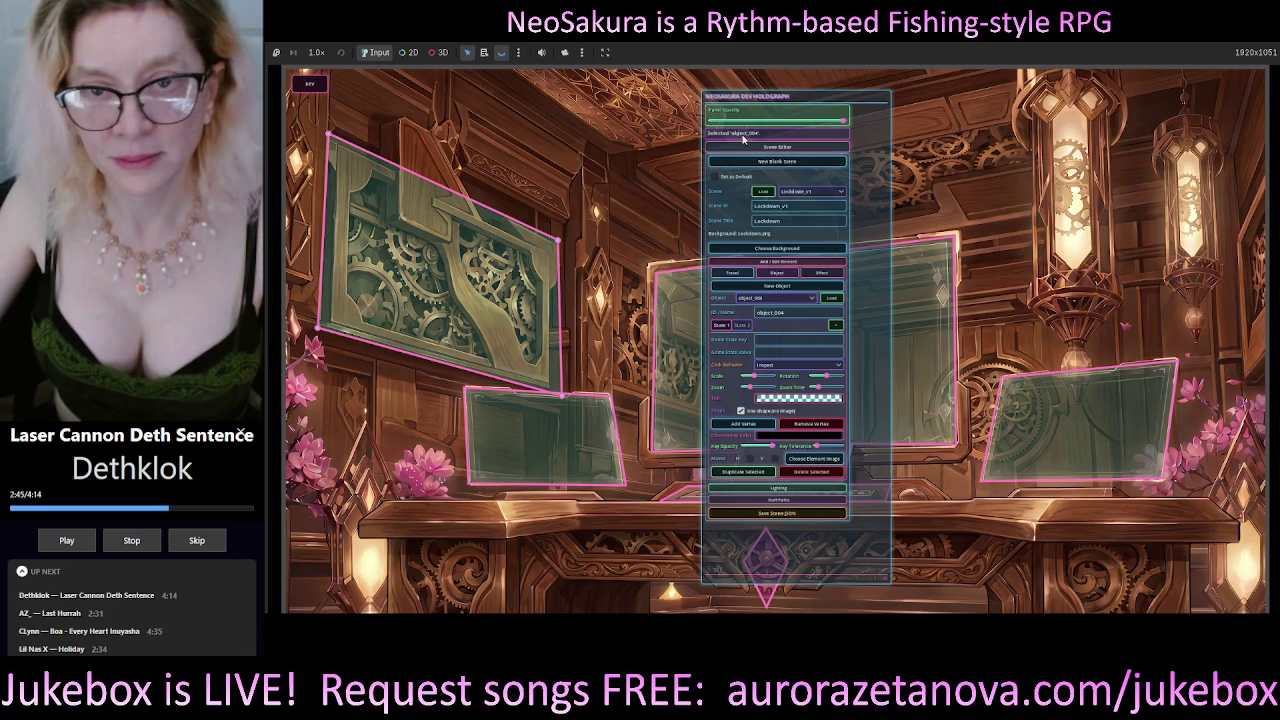
mouse_move(743, 140)
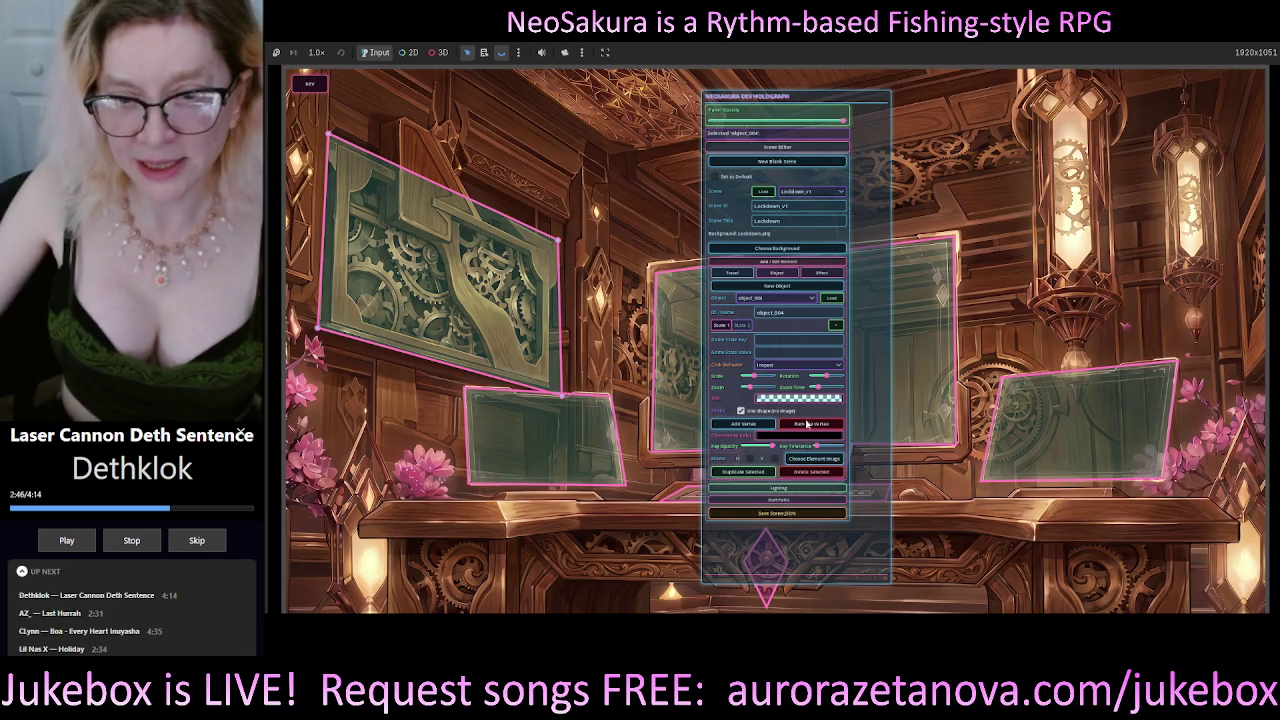
click(831, 475)
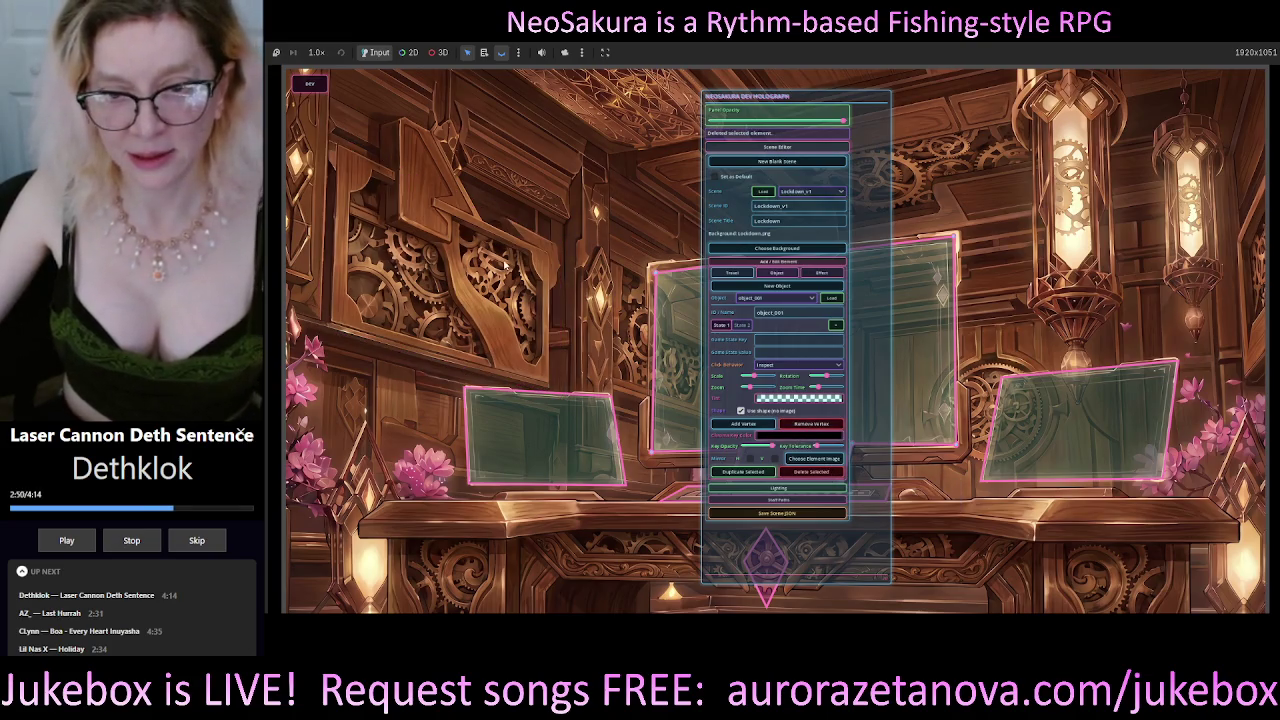
Save the Lockdown scene to JSON with three screens remaining.
click(680, 322)
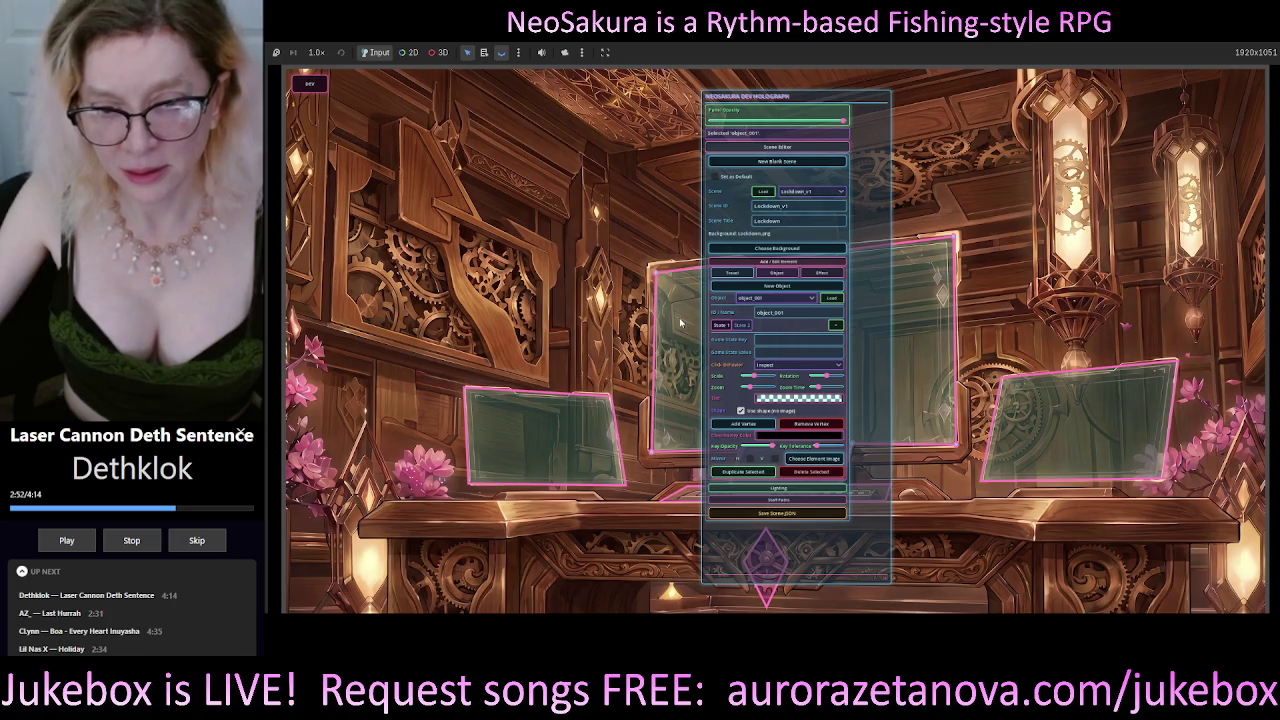
click(510, 288)
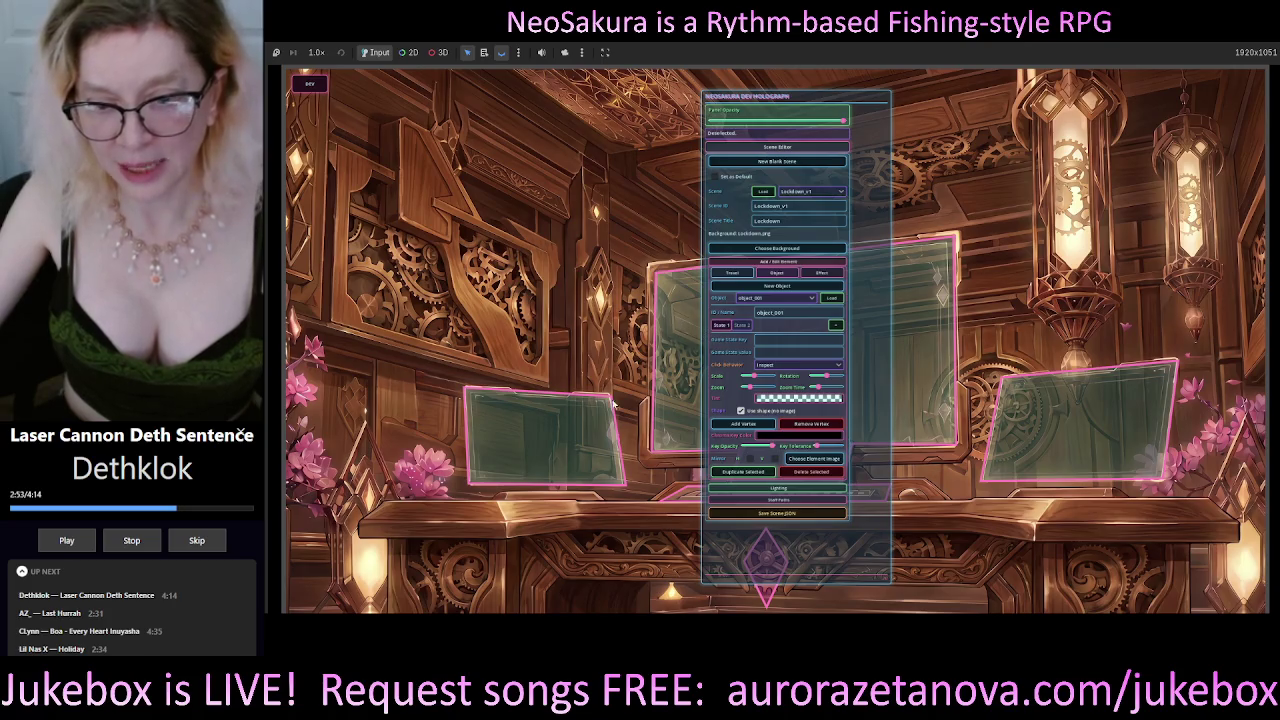
click(789, 514)
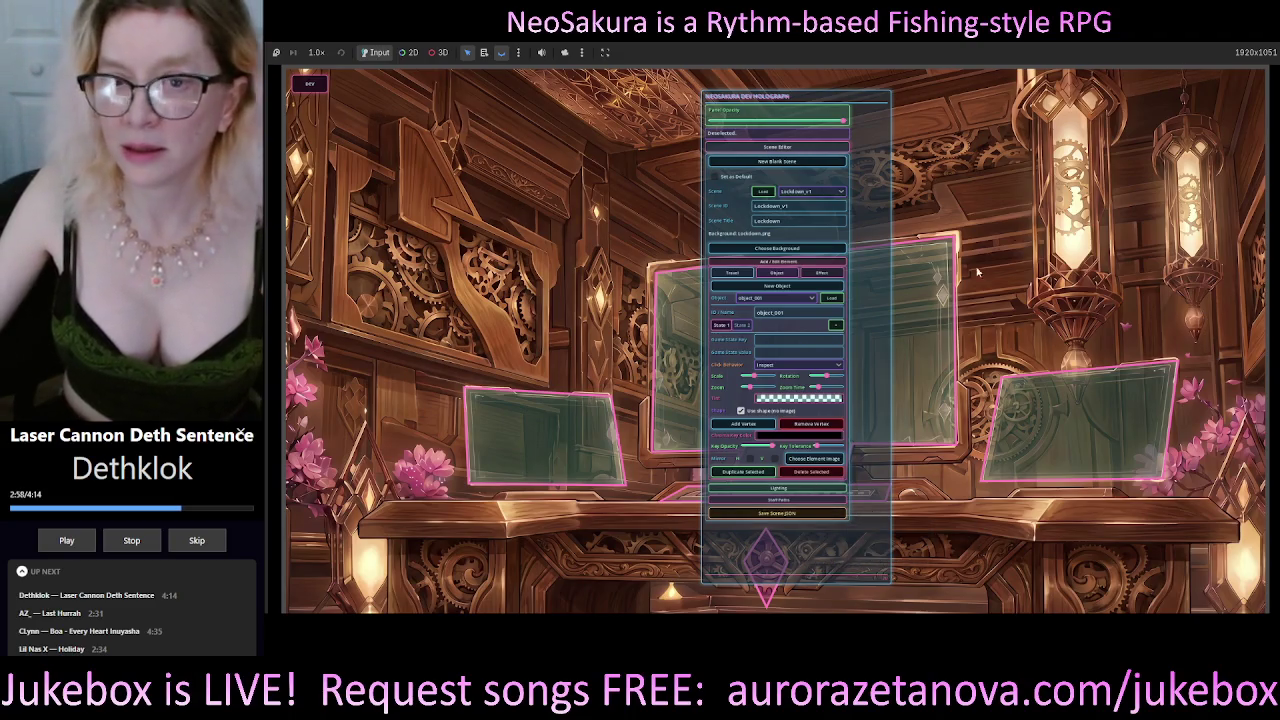
Load the Lockdown_2 lab scene from the Scene dropdown.
click(812, 191)
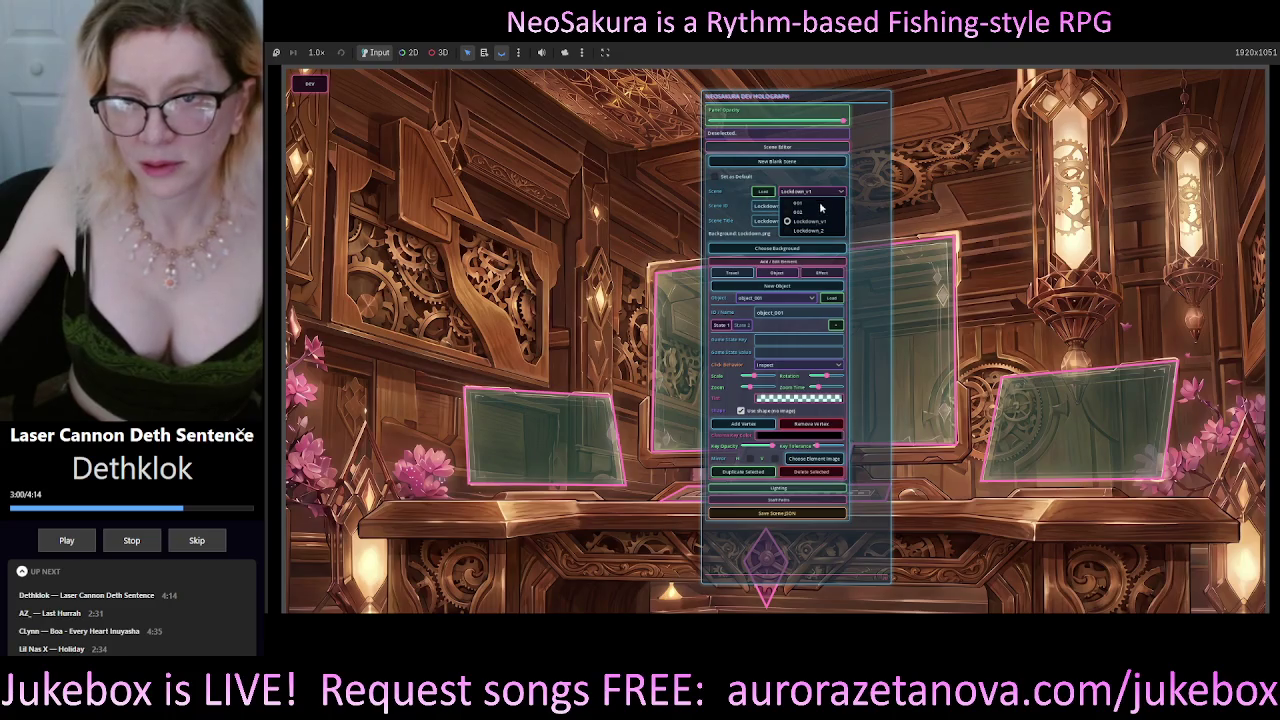
click(803, 231)
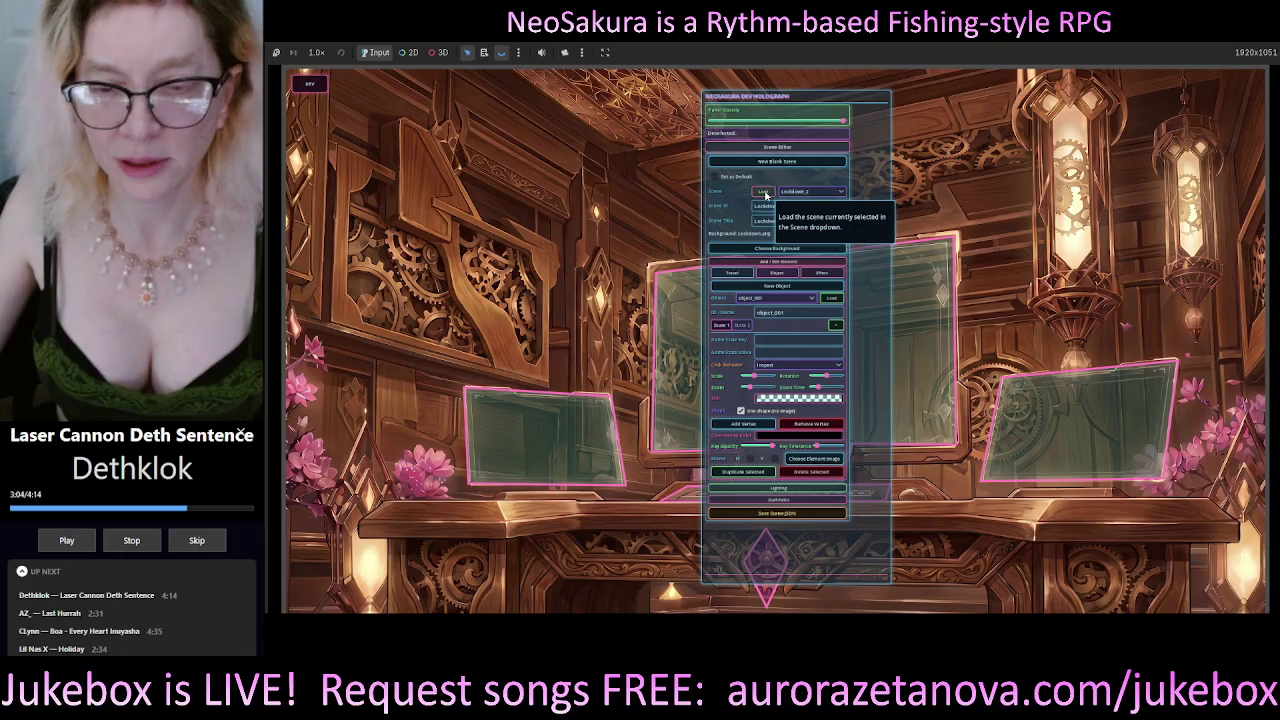
click(766, 196)
Reload the Lockdown_v1 wooden room from the Scene dropdown.
drag(846, 107, 781, 131)
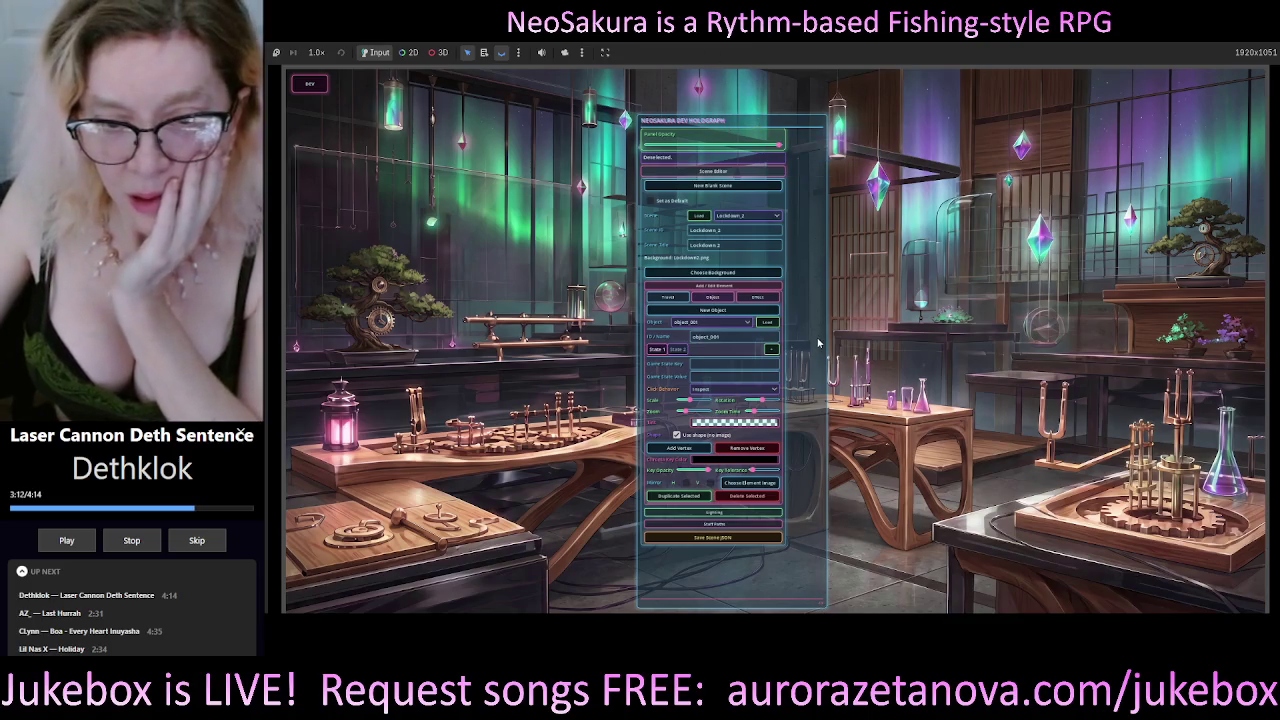
click(776, 215)
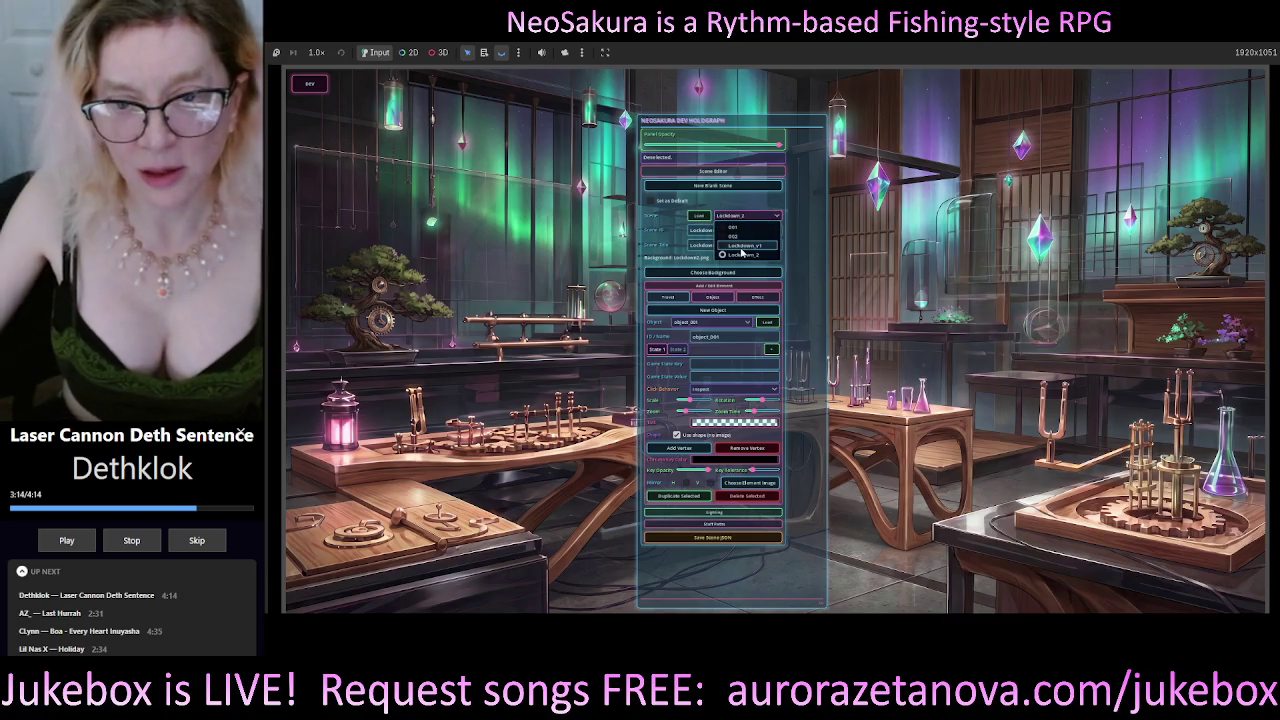
click(741, 245)
click(698, 216)
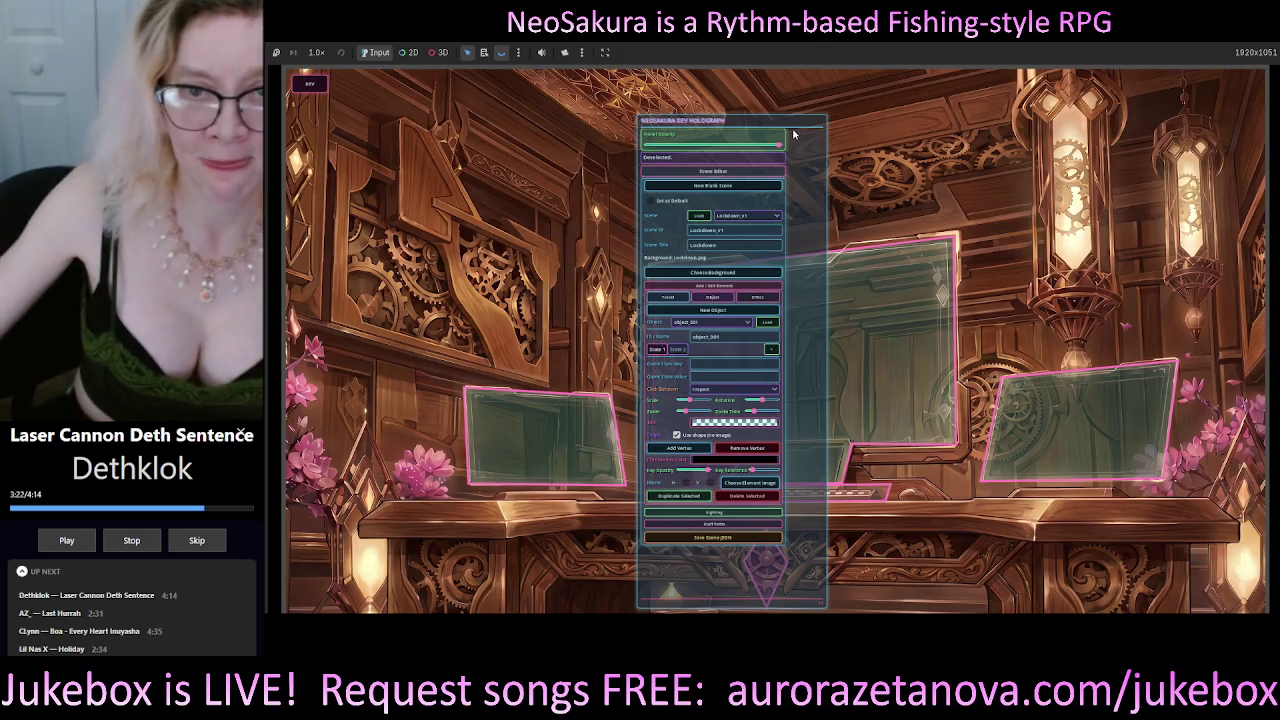
Move the dev panel up-left, switch to Travel nodes, and show node_007's State 1 settings.
drag(797, 128, 708, 110)
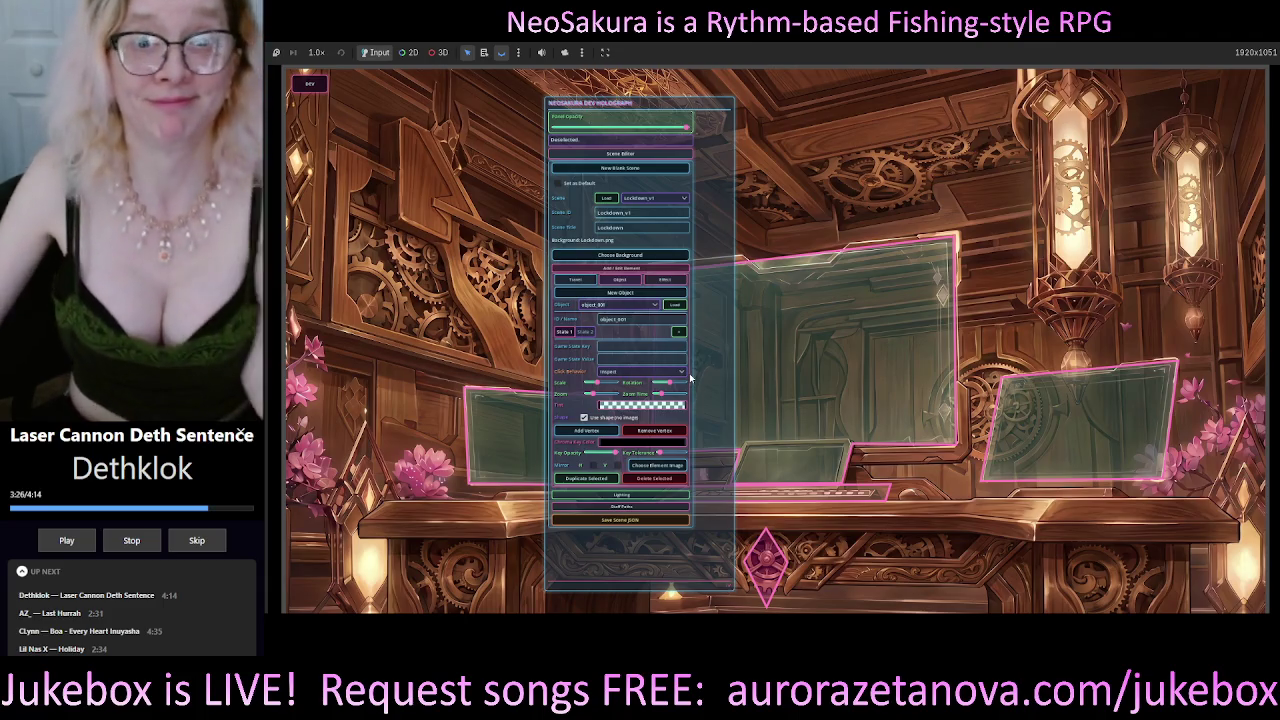
click(577, 280)
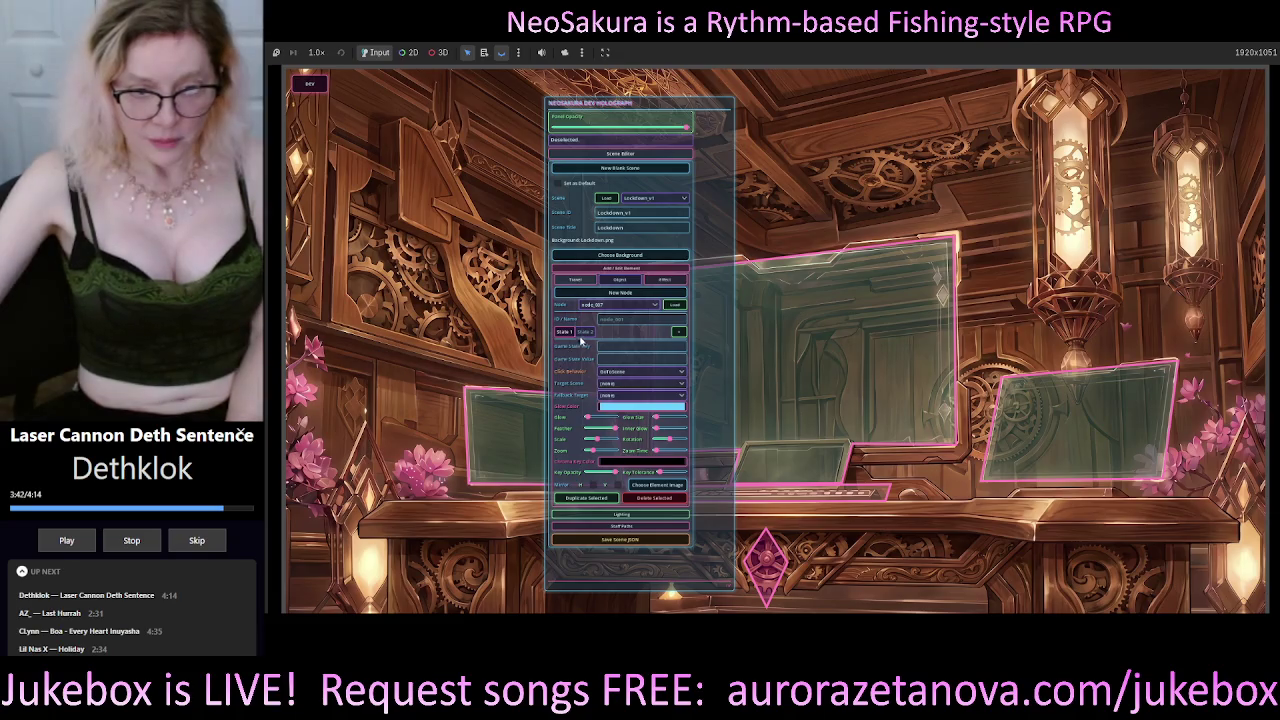
click(587, 333)
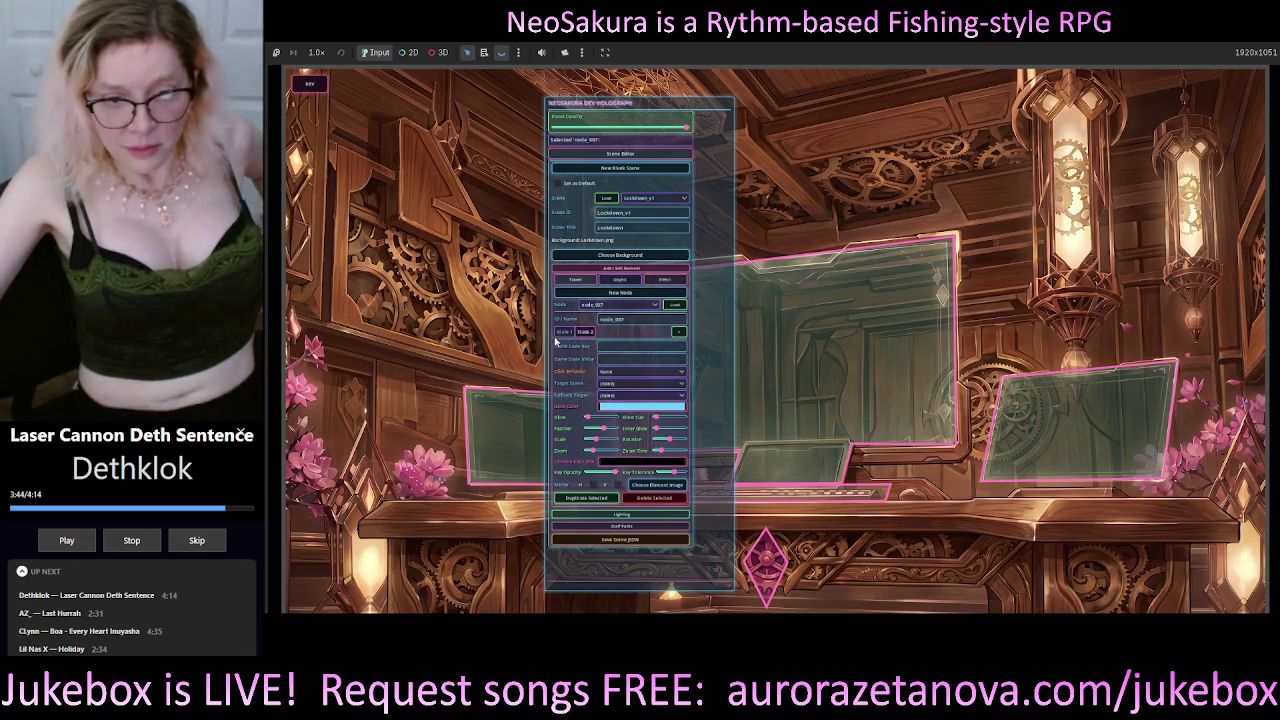
click(567, 334)
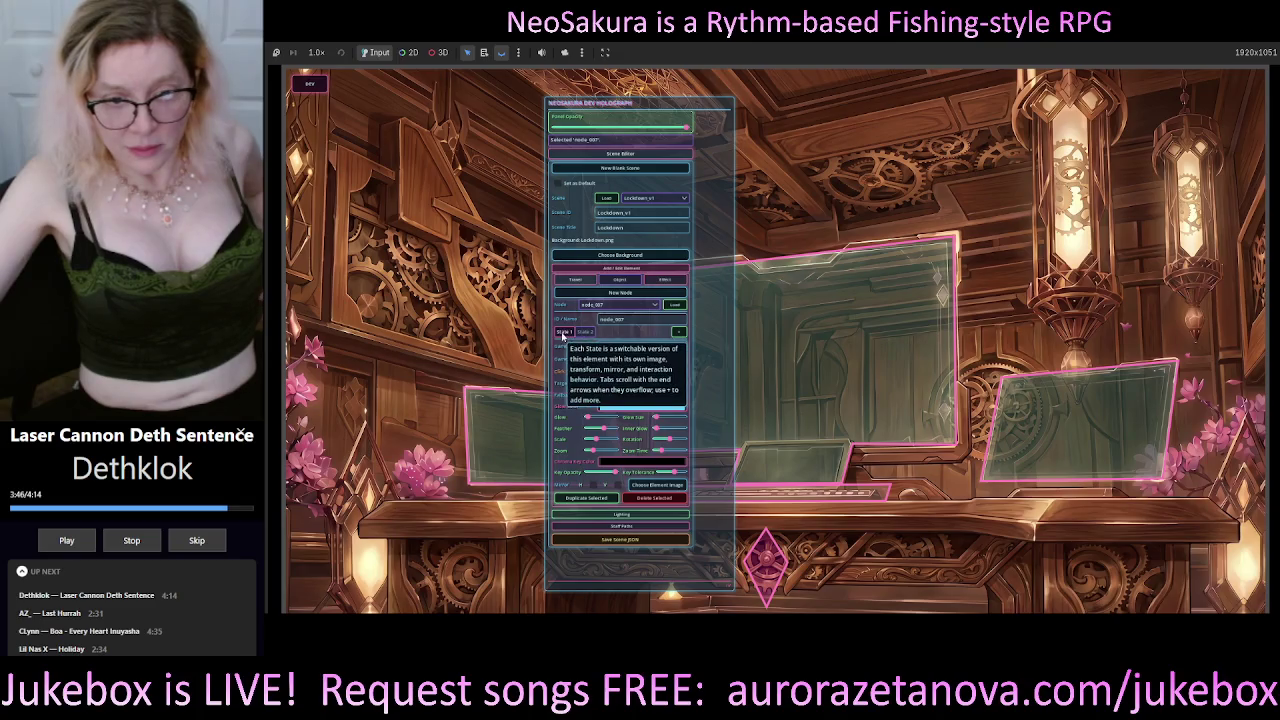
click(647, 486)
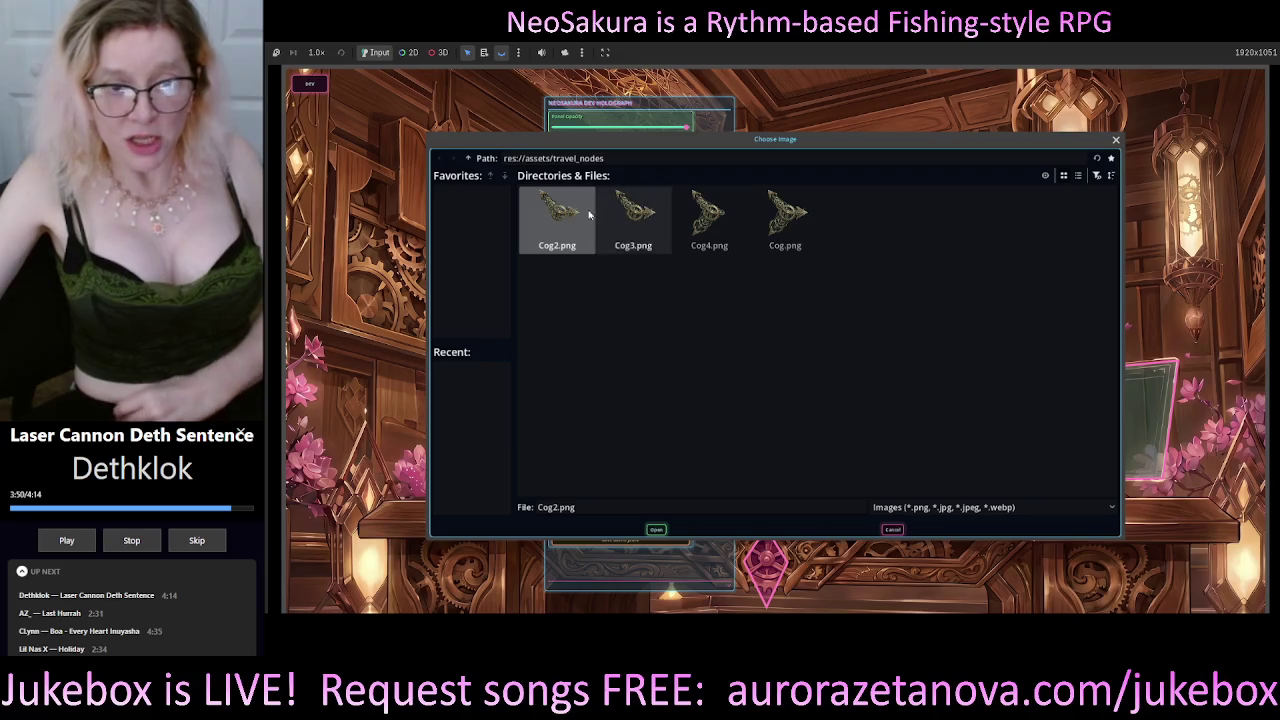
click(470, 160)
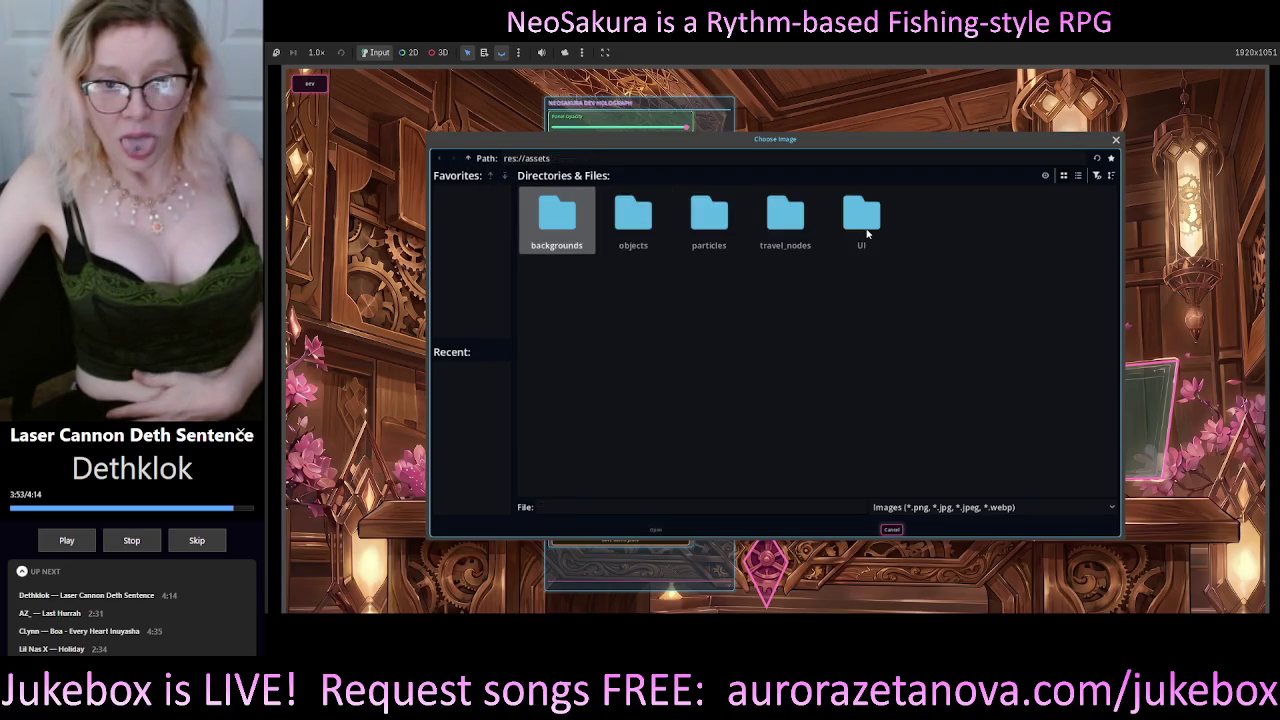
click(866, 232)
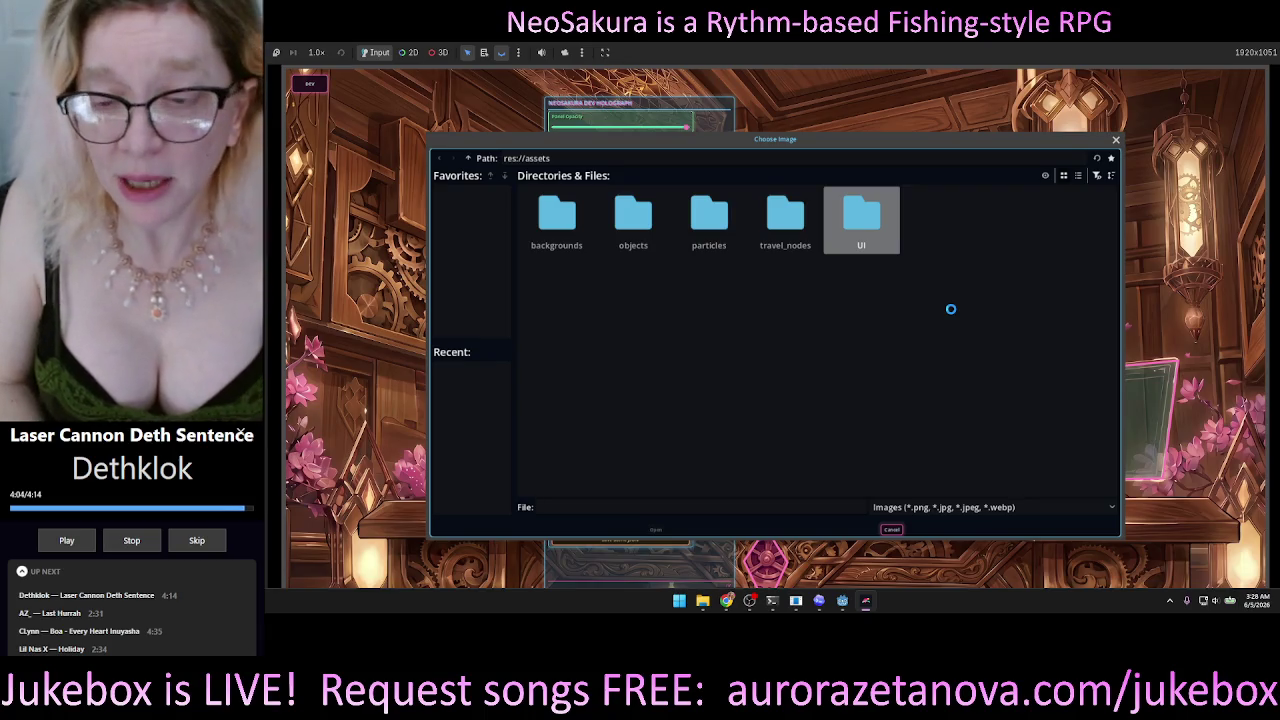
key(Escape)
mouse_move(845, 412)
mouse_down()
mouse_move(833, 371)
mouse_move(890, 307)
mouse_move(348, 412)
mouse_move(437, 305)
mouse_move(433, 292)
mouse_up()
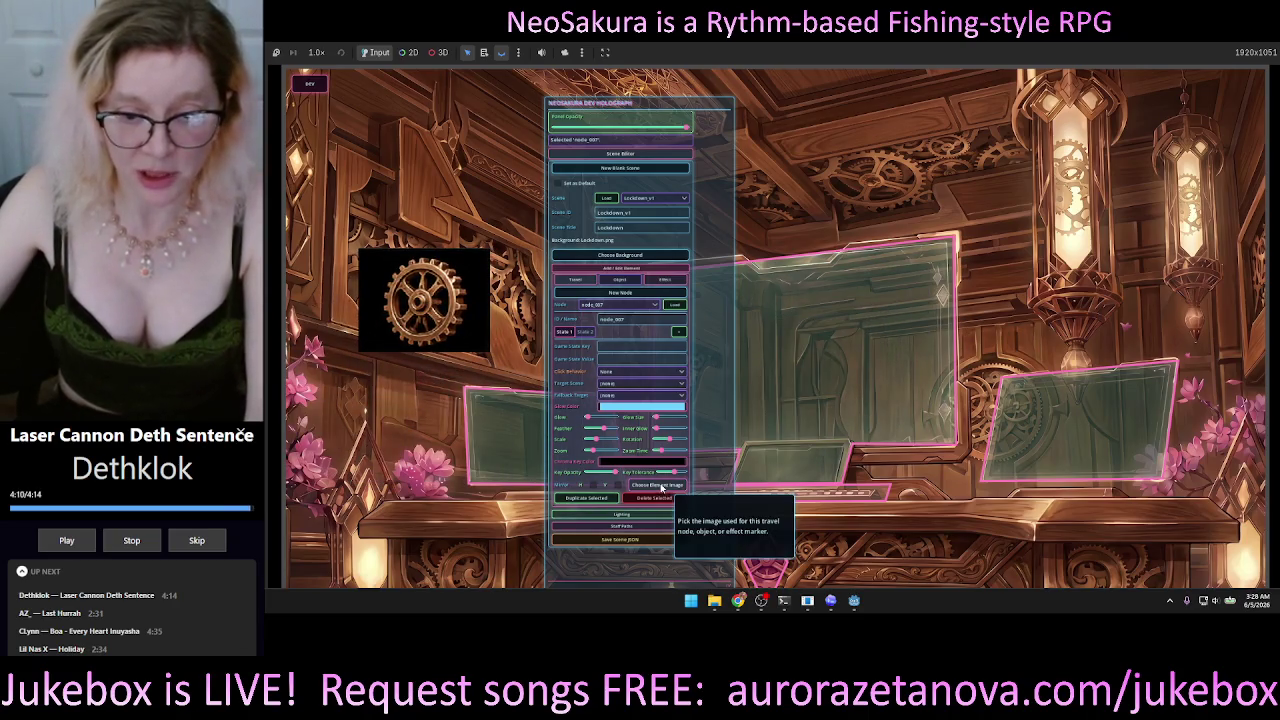
click(658, 485)
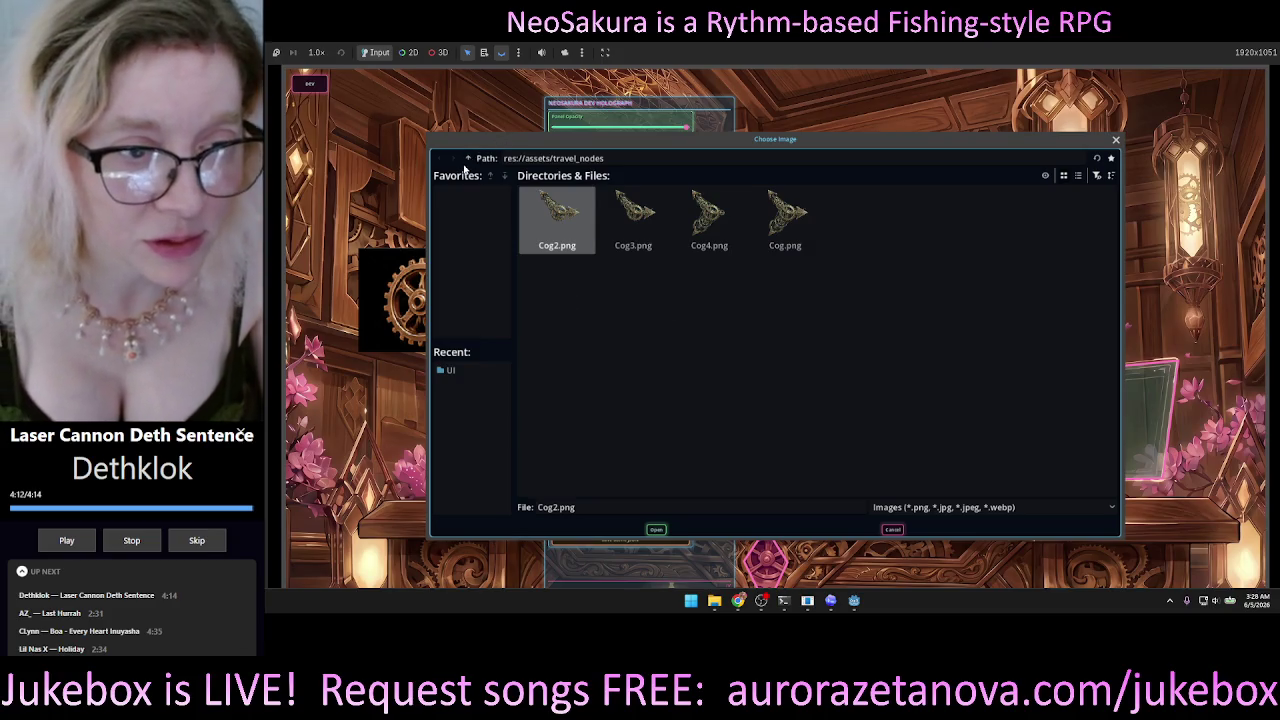
double_click(469, 158)
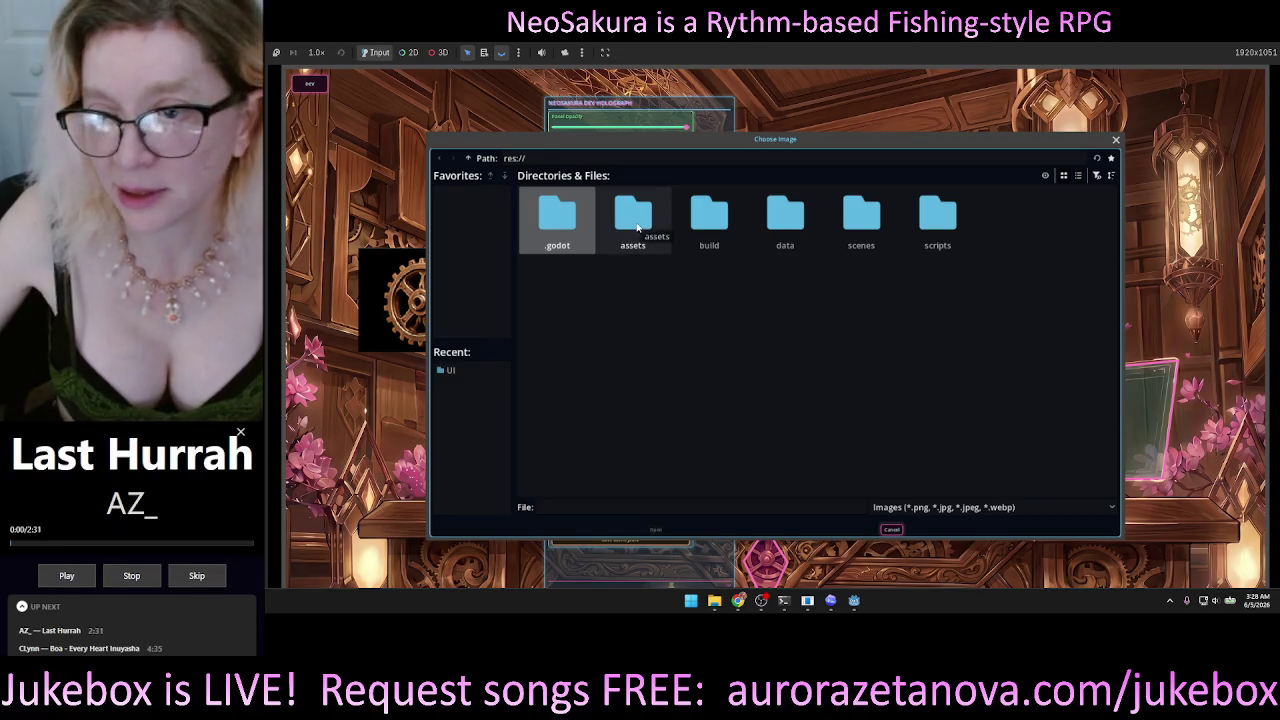
double_click(637, 228)
double_click(861, 215)
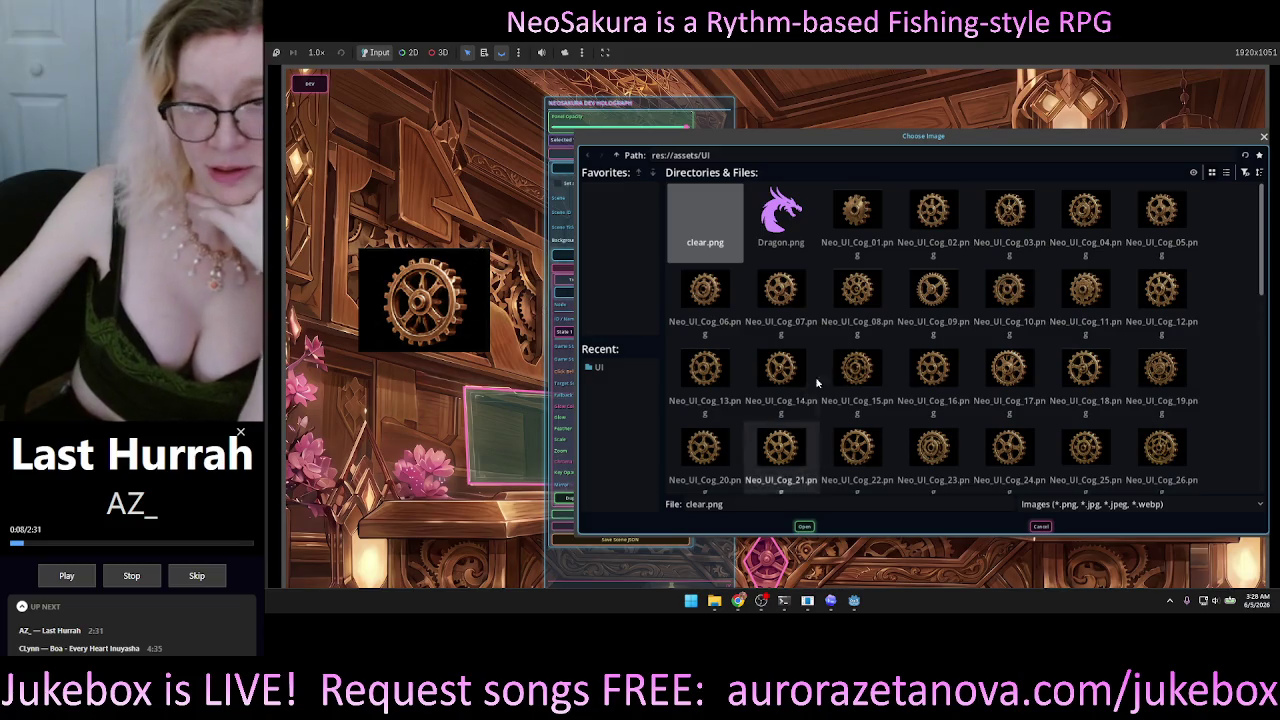
click(1264, 136)
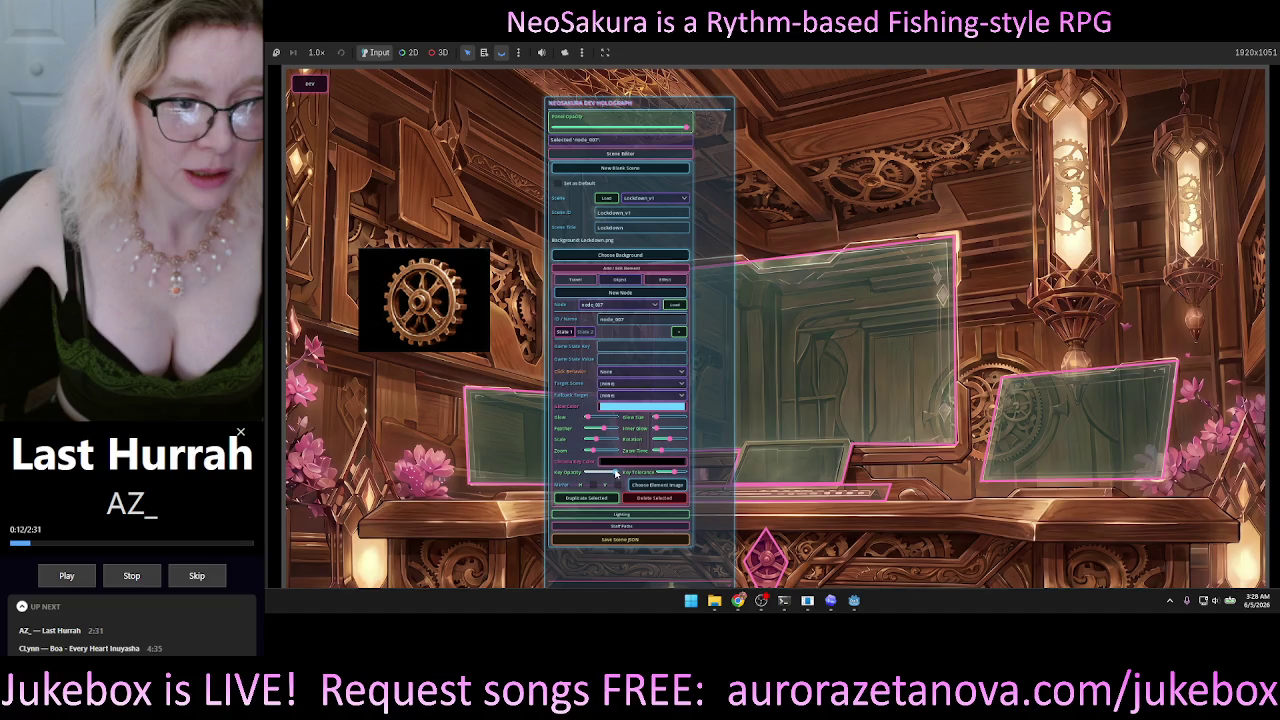
Apply and reload node_007, then open and close its Chroma Key Color picker.
click(675, 474)
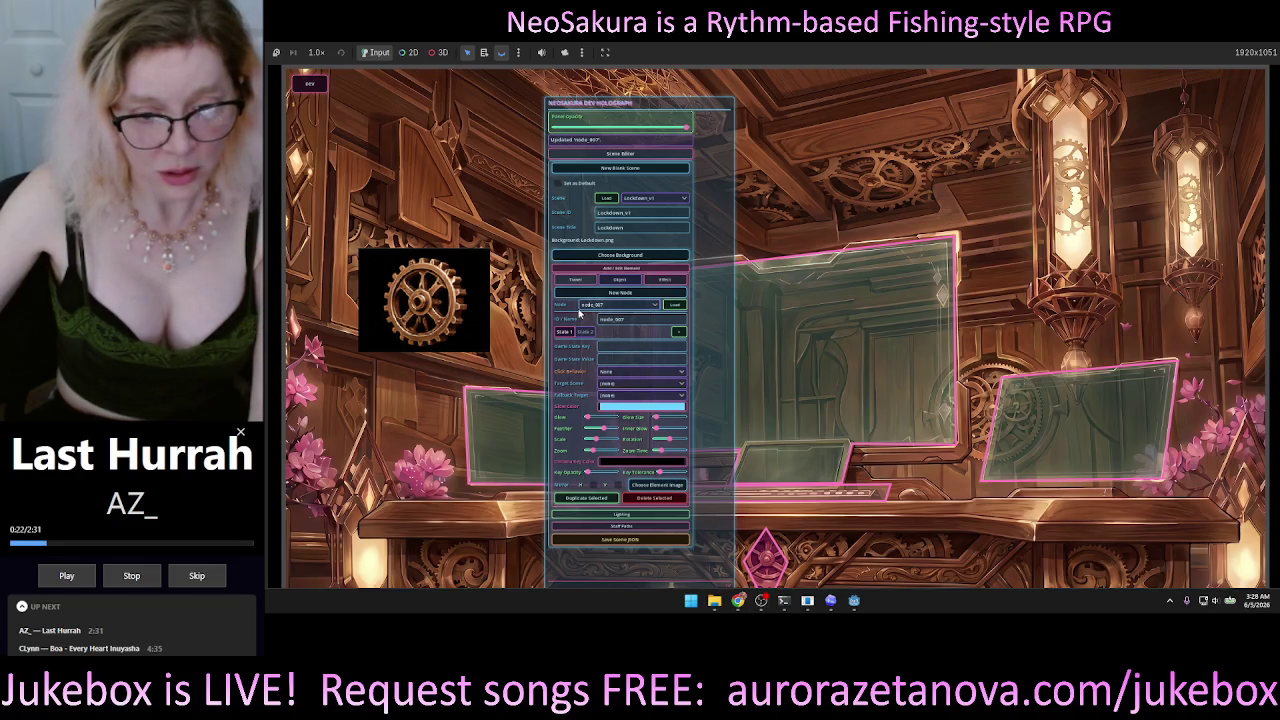
click(600, 304)
click(620, 312)
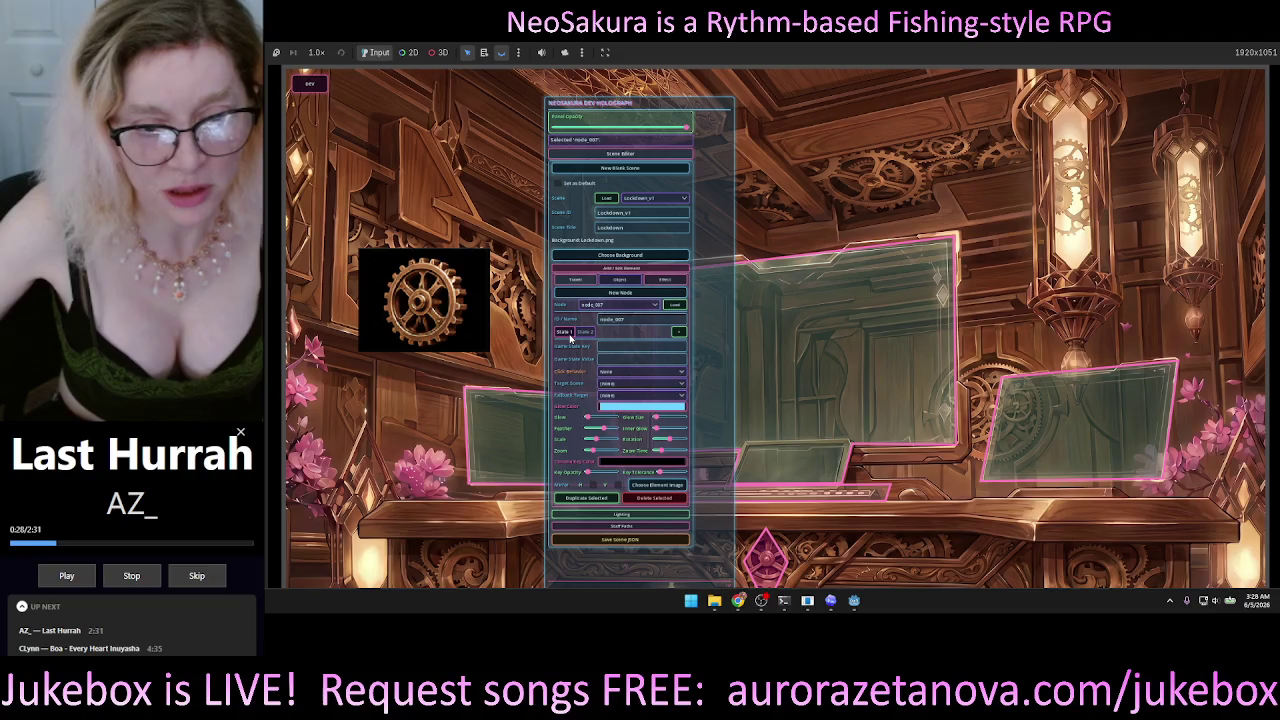
click(618, 463)
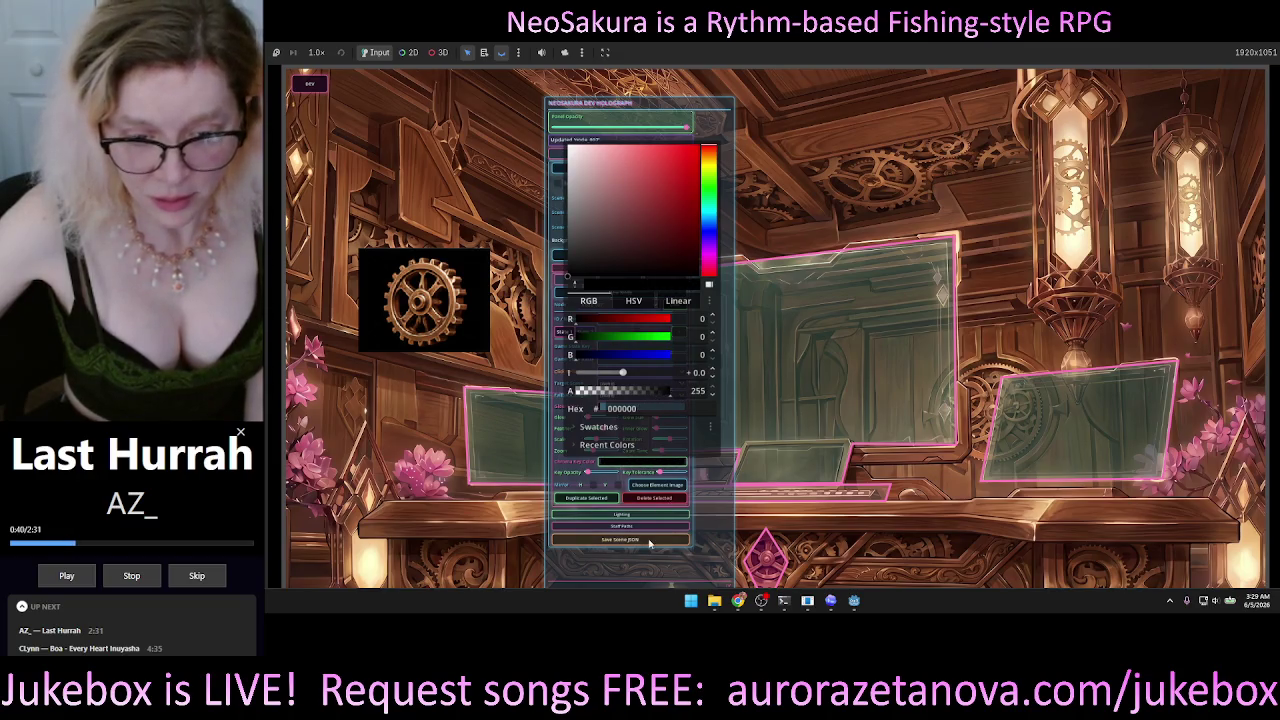
click(590, 474)
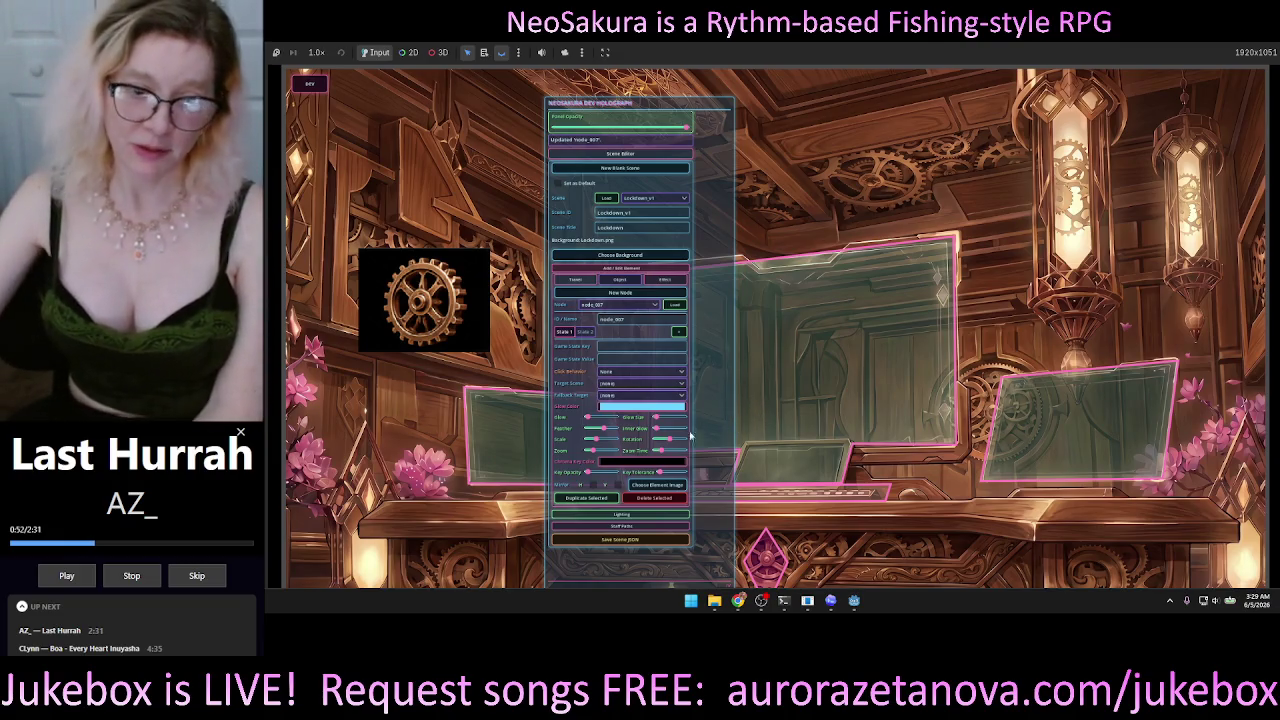
Raise node_007's glow slightly and rotate its cog image a little.
mouse_move(591, 424)
mouse_down()
mouse_move(698, 422)
mouse_move(650, 436)
mouse_up()
drag(664, 446, 596, 446)
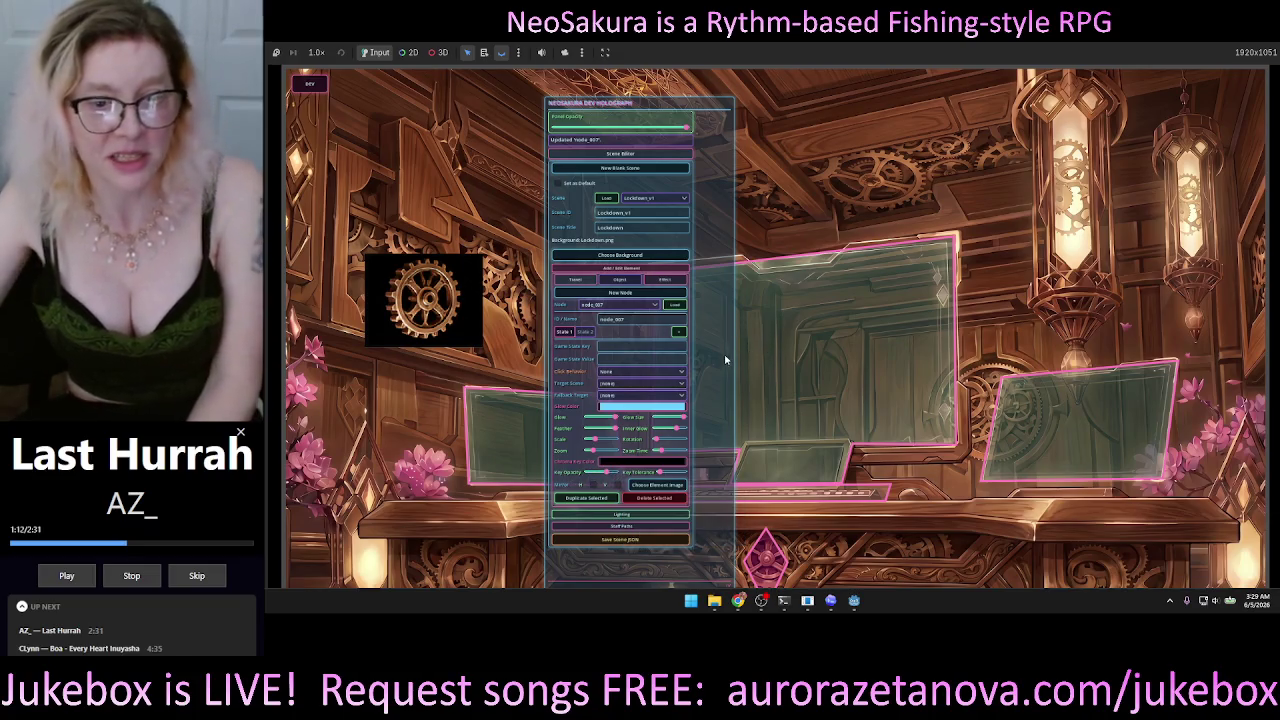
click(620, 280)
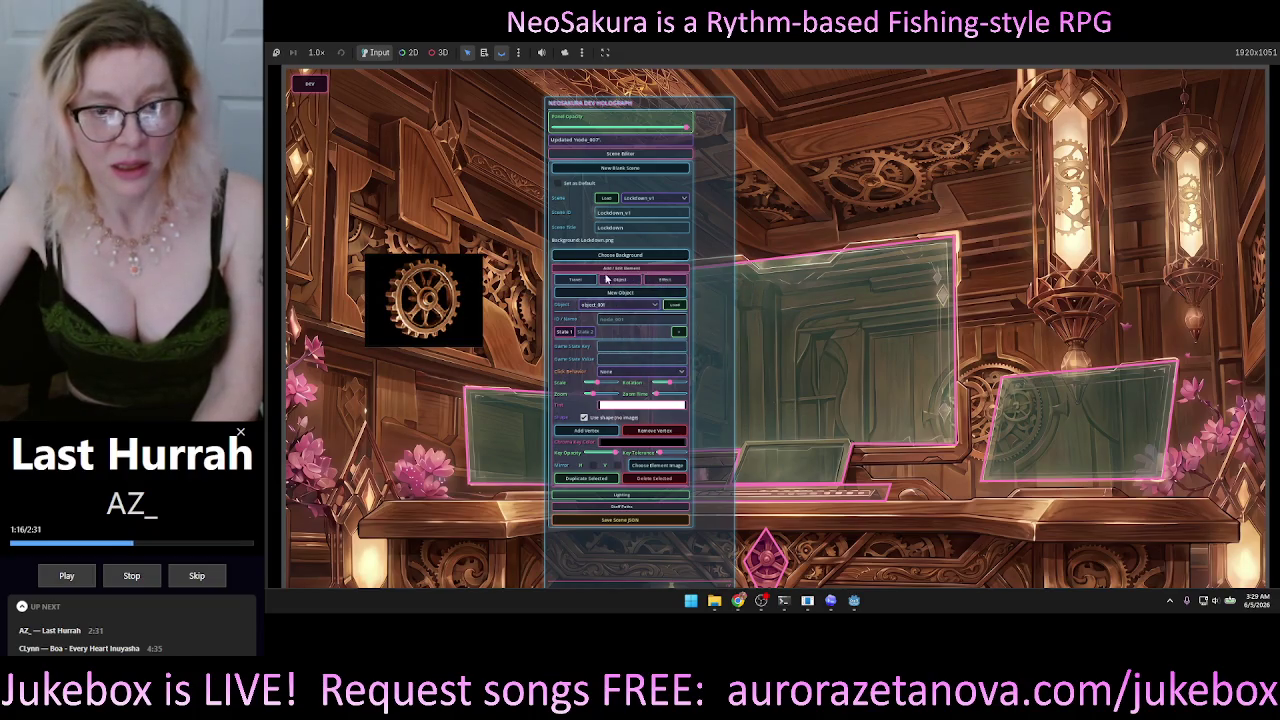
Toggle between Object and Travel fields, reload node_007, and shift the dev panel up-left.
click(569, 283)
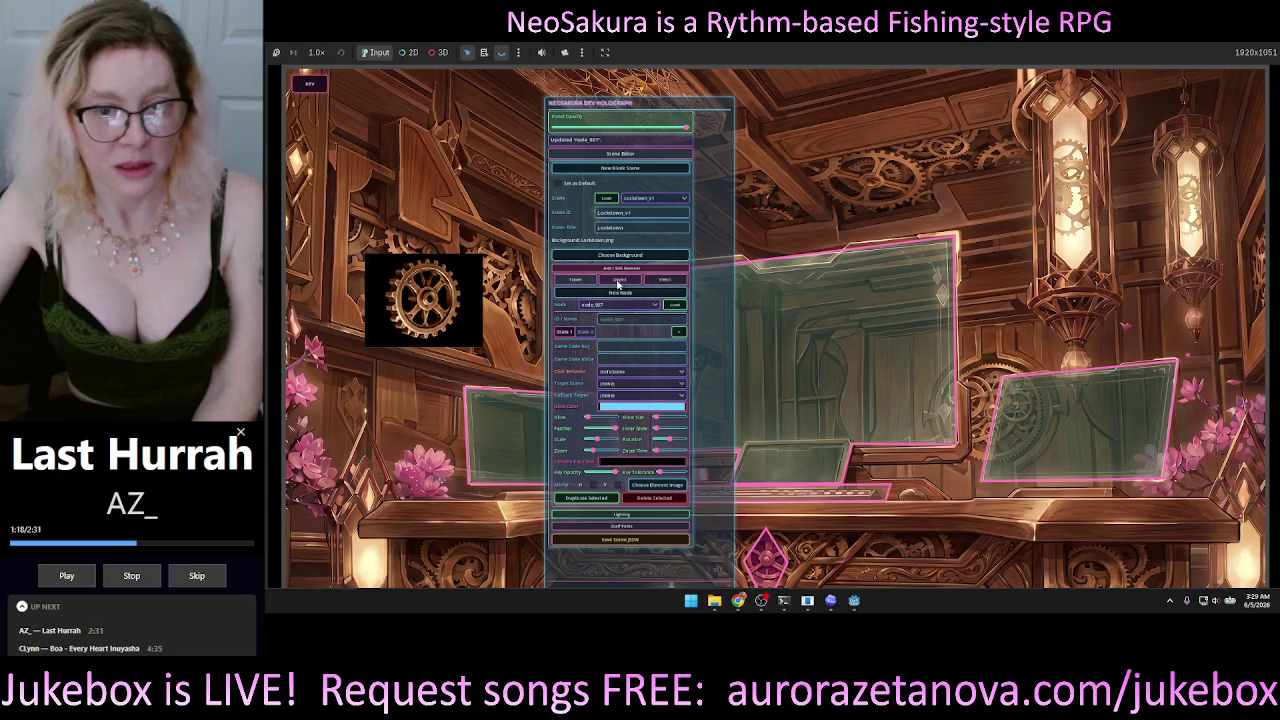
click(620, 280)
click(575, 281)
click(624, 281)
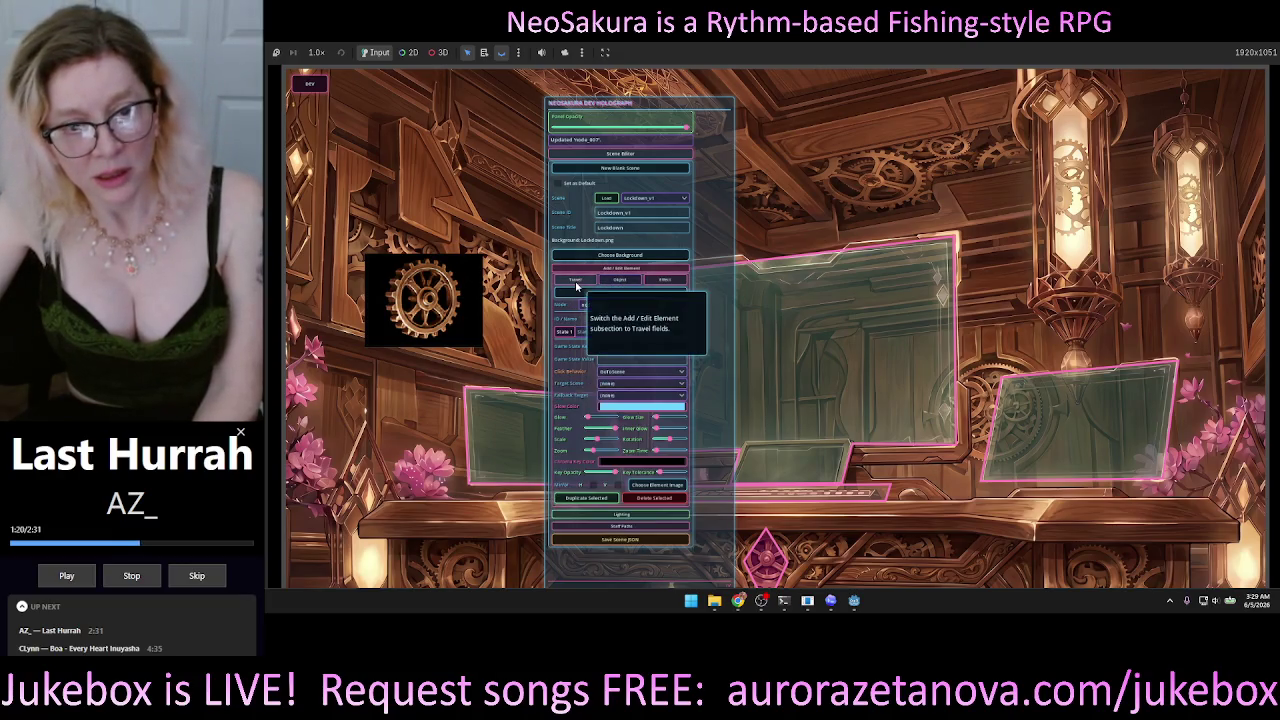
click(631, 286)
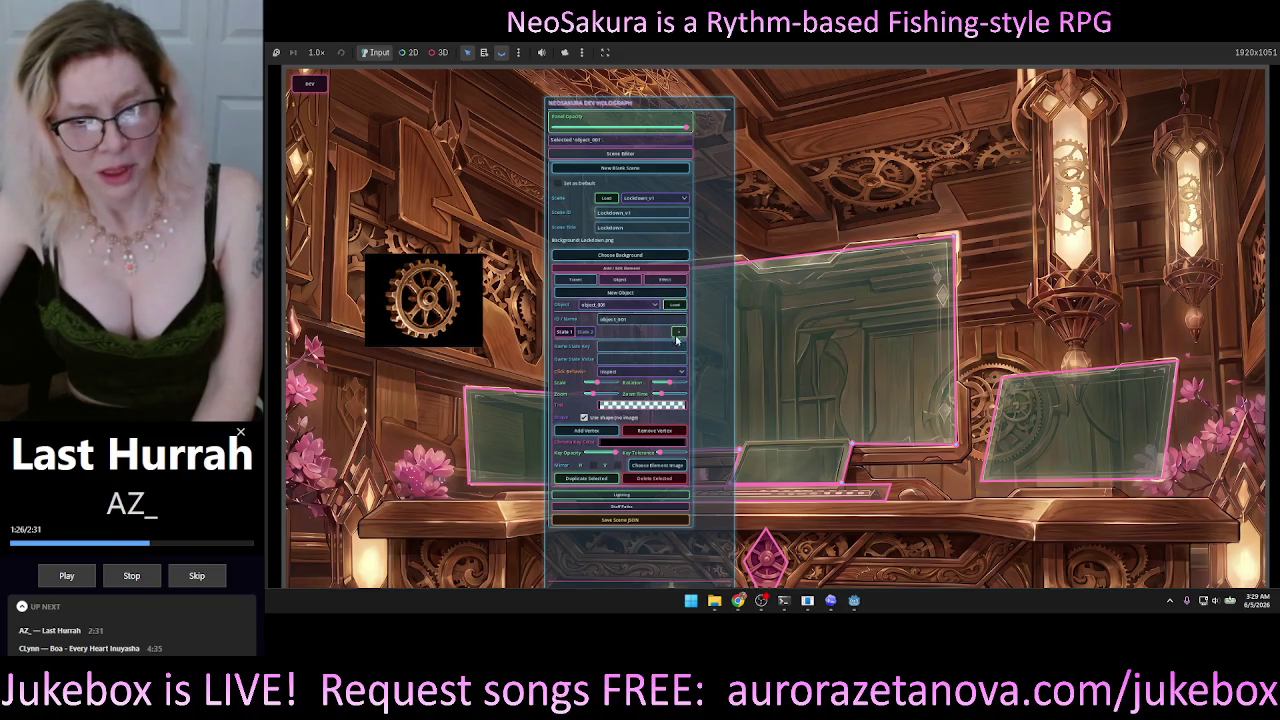
click(577, 281)
click(675, 305)
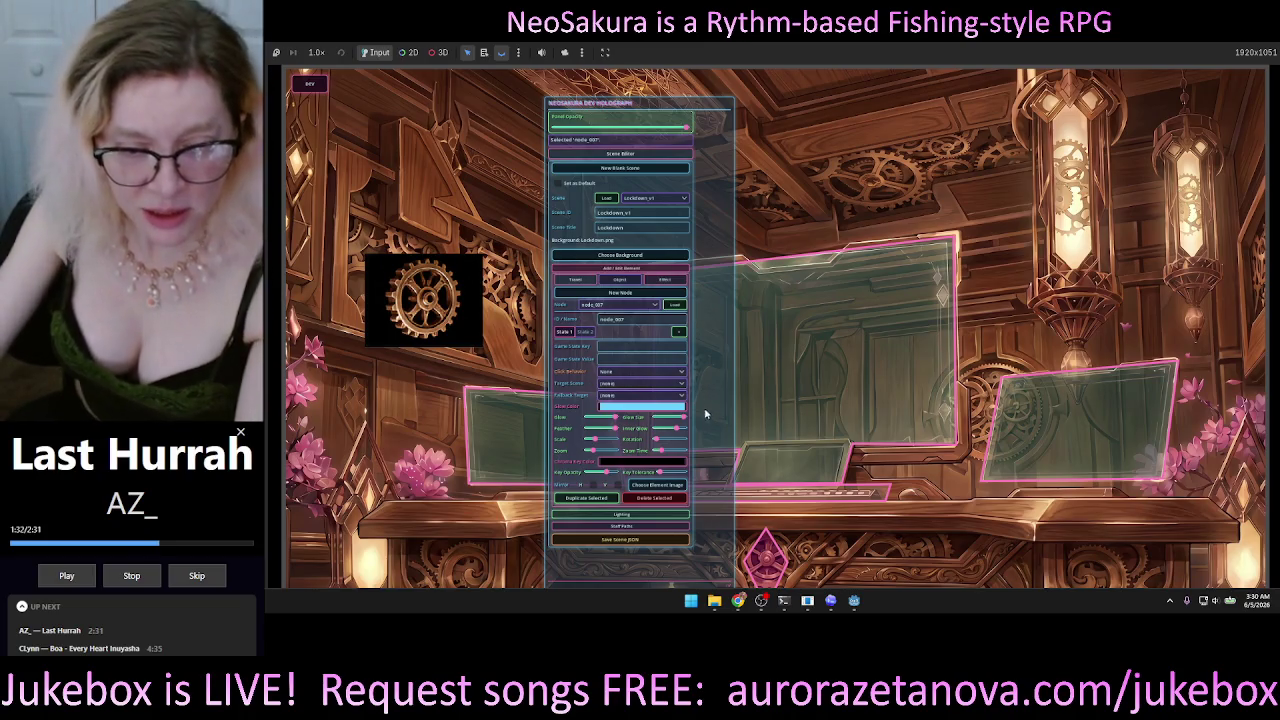
drag(643, 103, 622, 83)
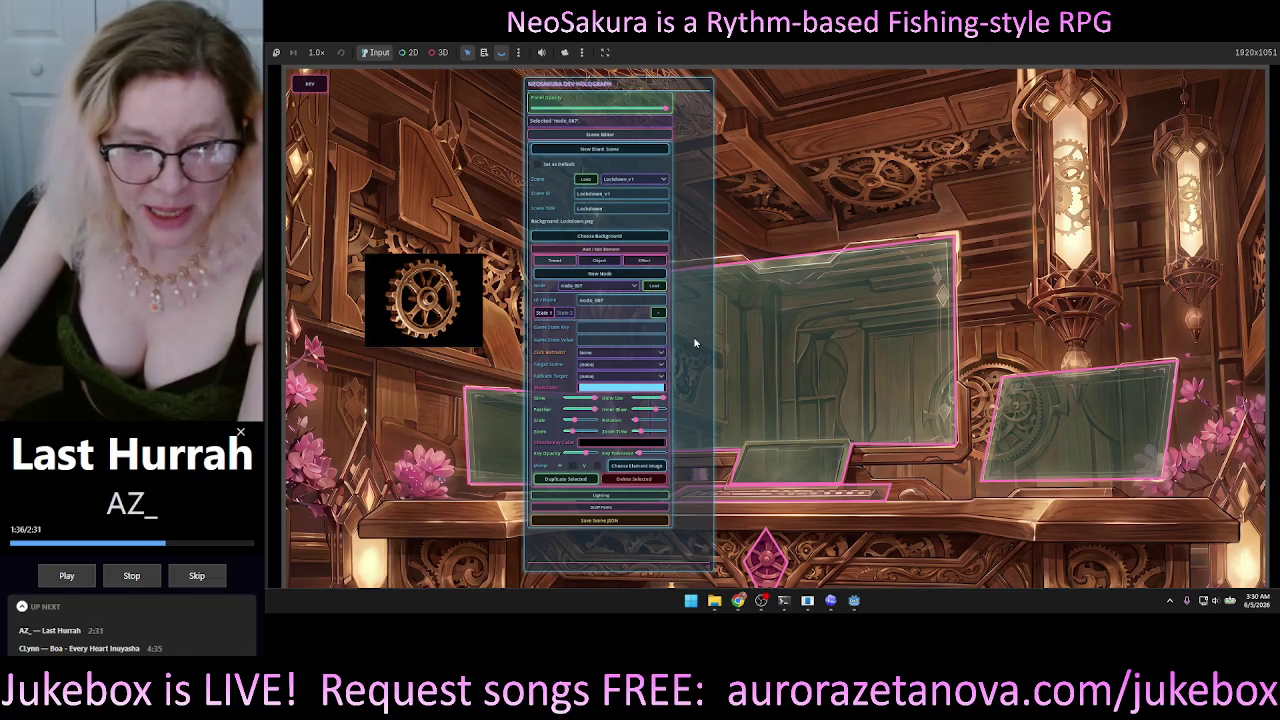
Bring the Codex window forward and widen it.
click(831, 600)
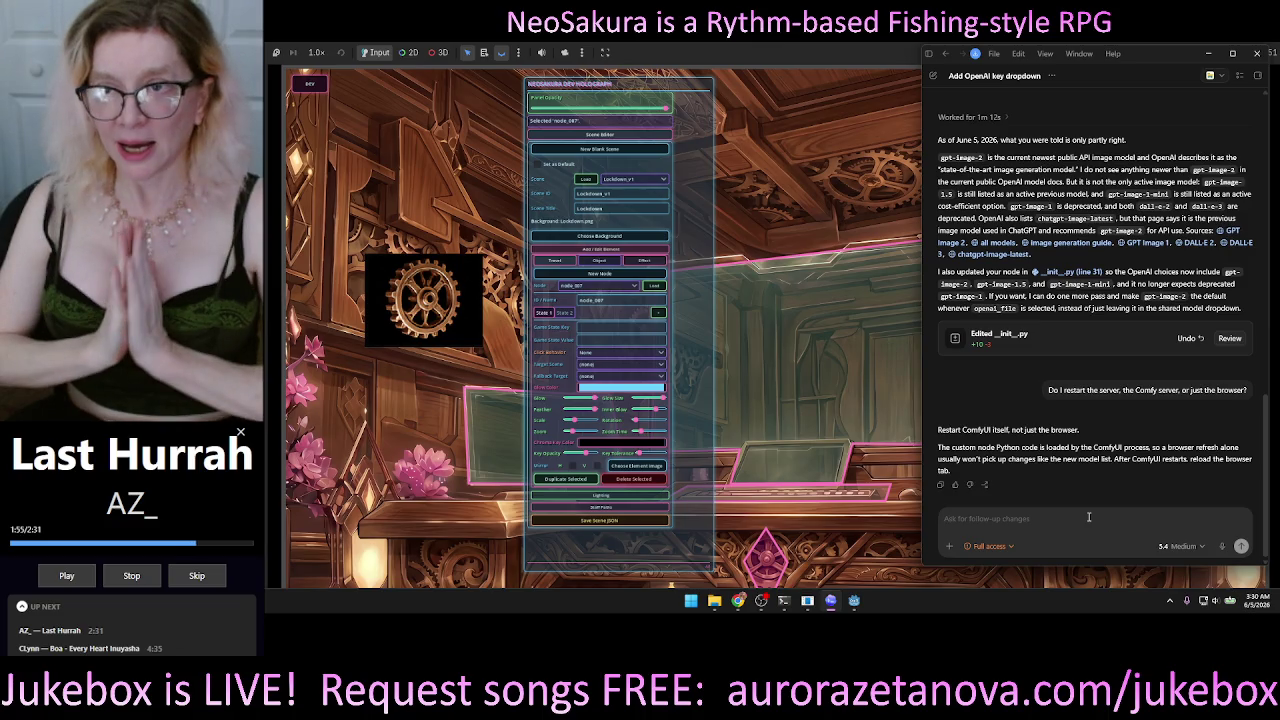
scroll(1082, 338, up, 10)
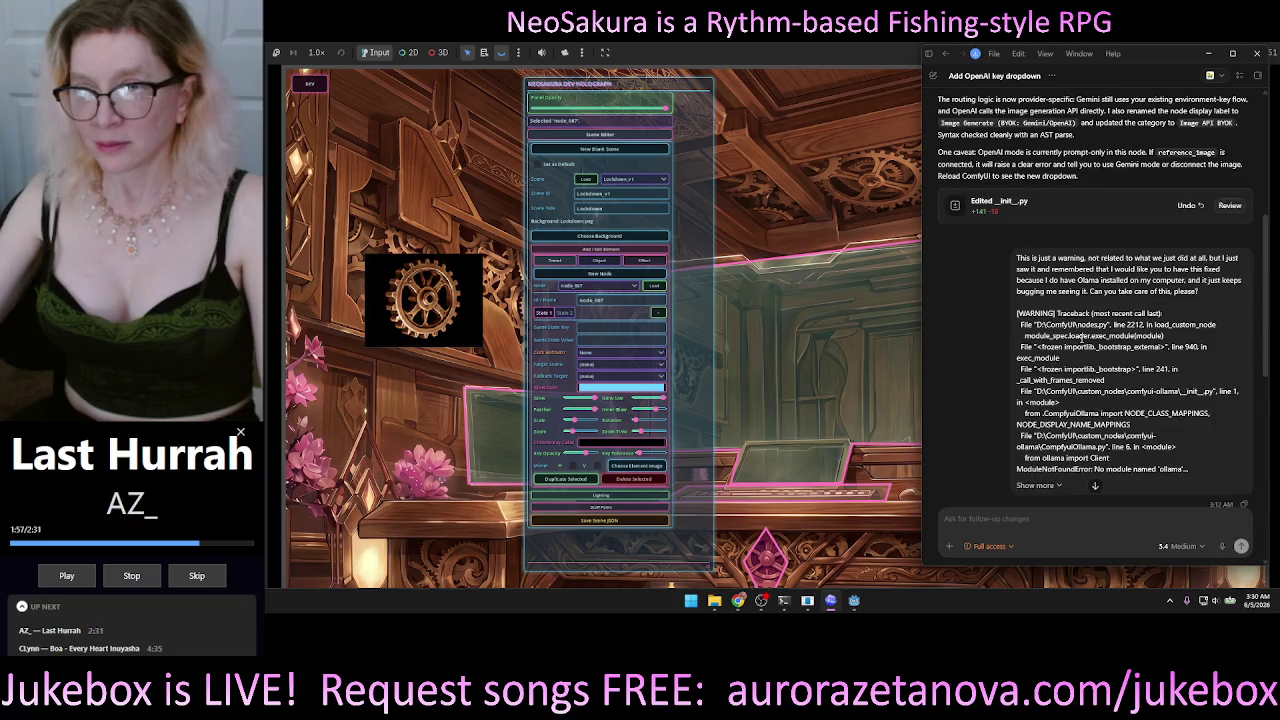
scroll(1082, 338, down, 5)
scroll(1082, 338, up, 7)
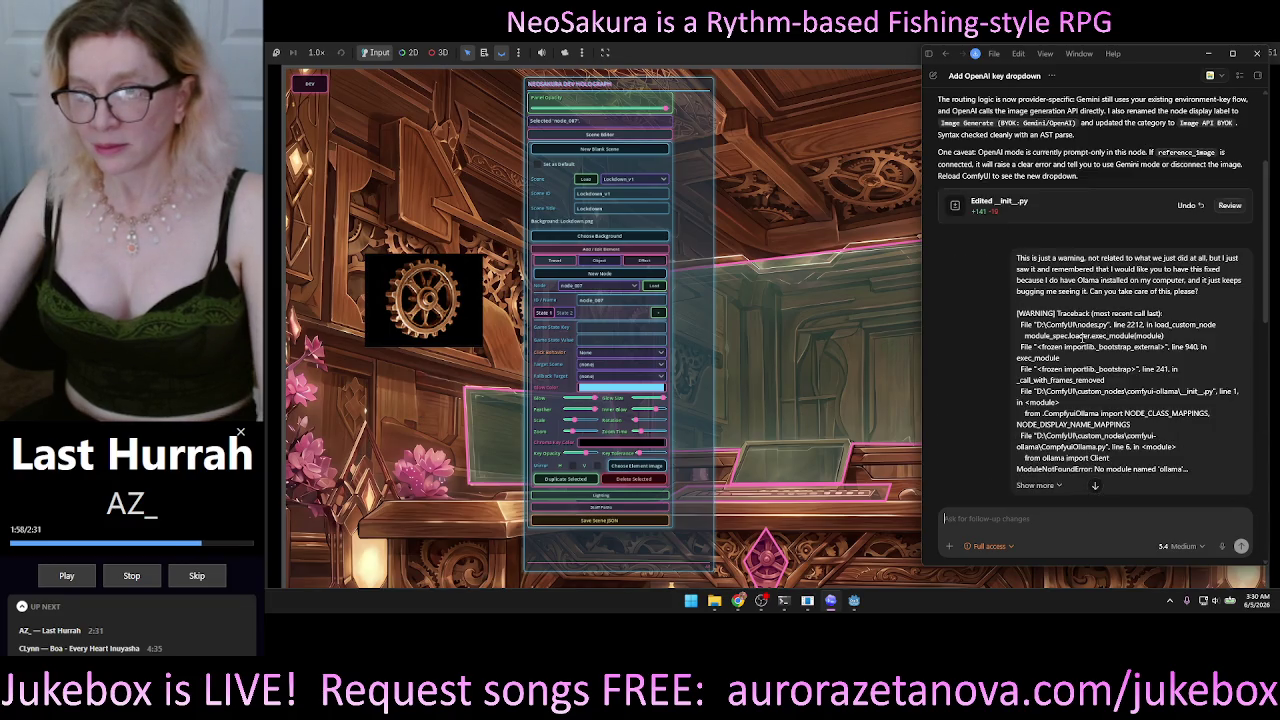
scroll(1080, 337, up, 2)
mouse_move(923, 147)
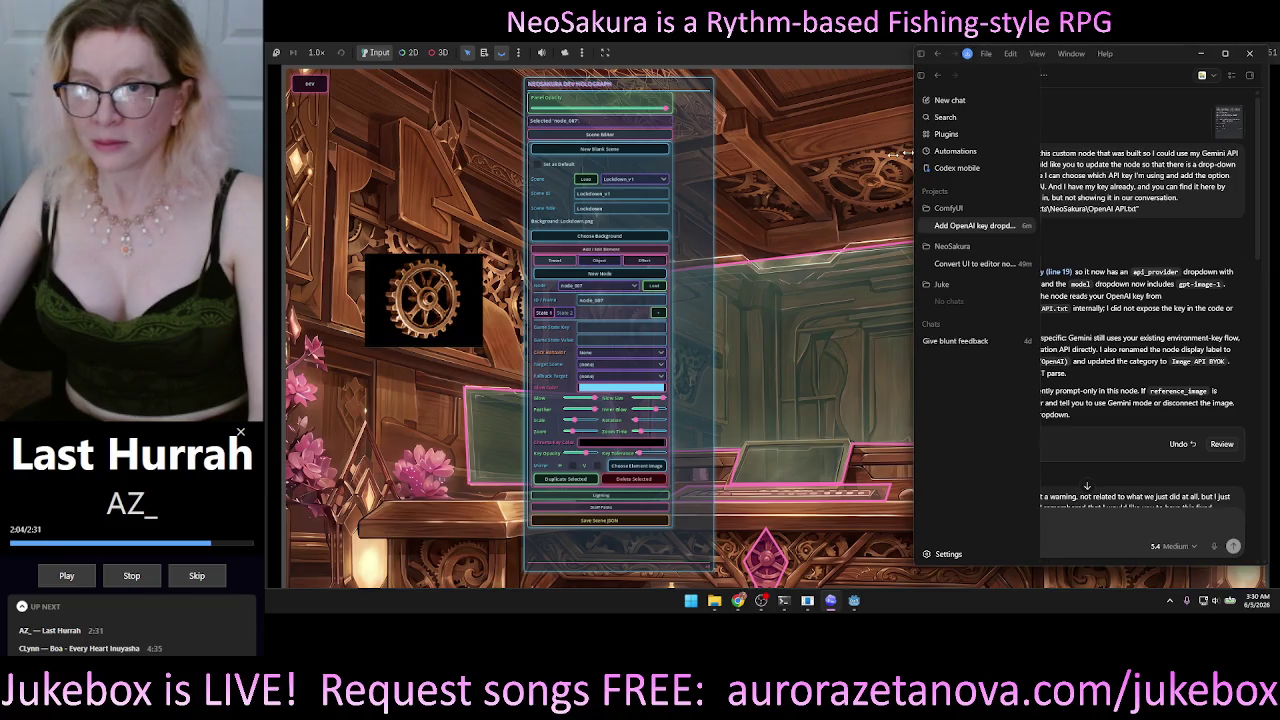
drag(923, 147, 768, 160)
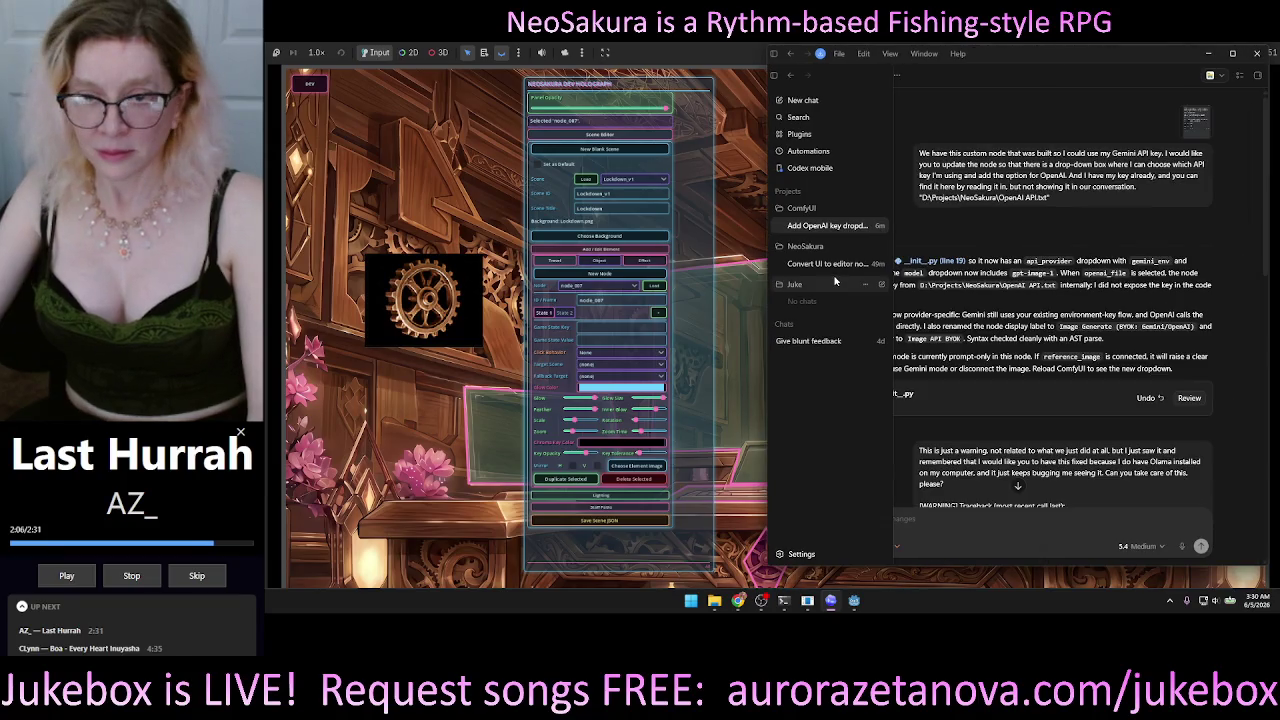
Open the Convert UI to editor nodes chat and start dictating a voice follow-up.
click(830, 264)
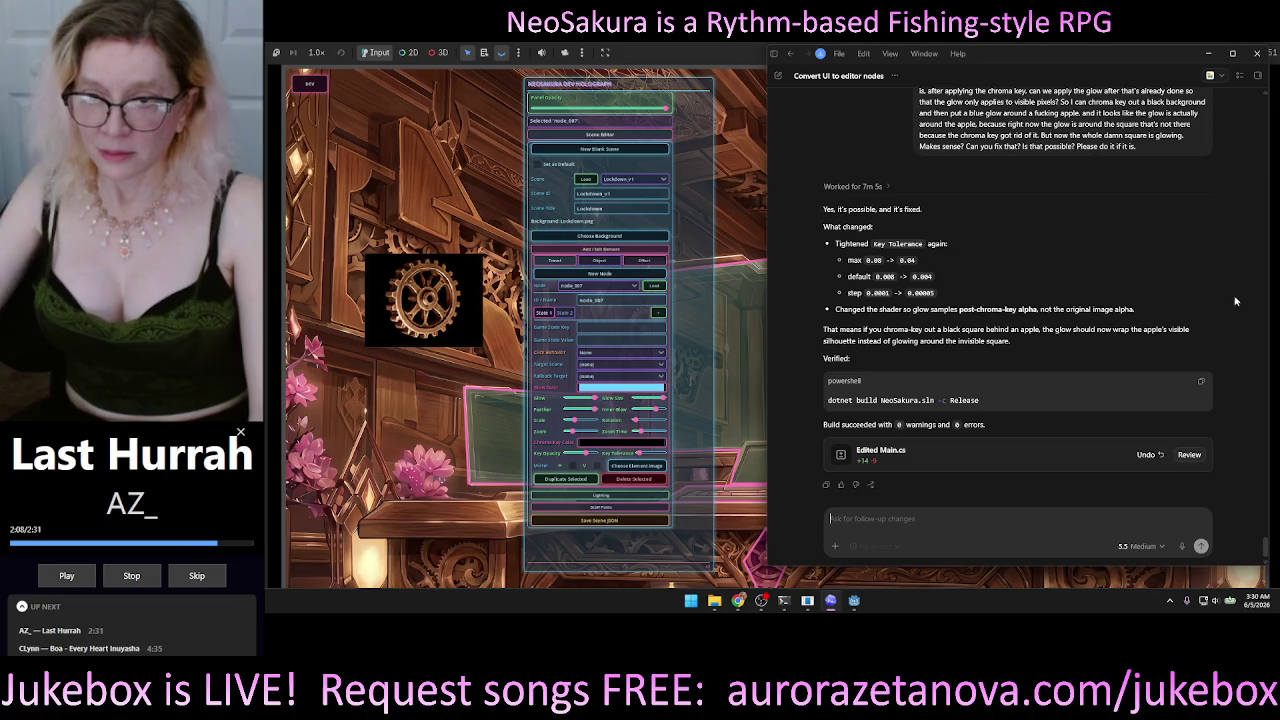
mouse_move(1079, 441)
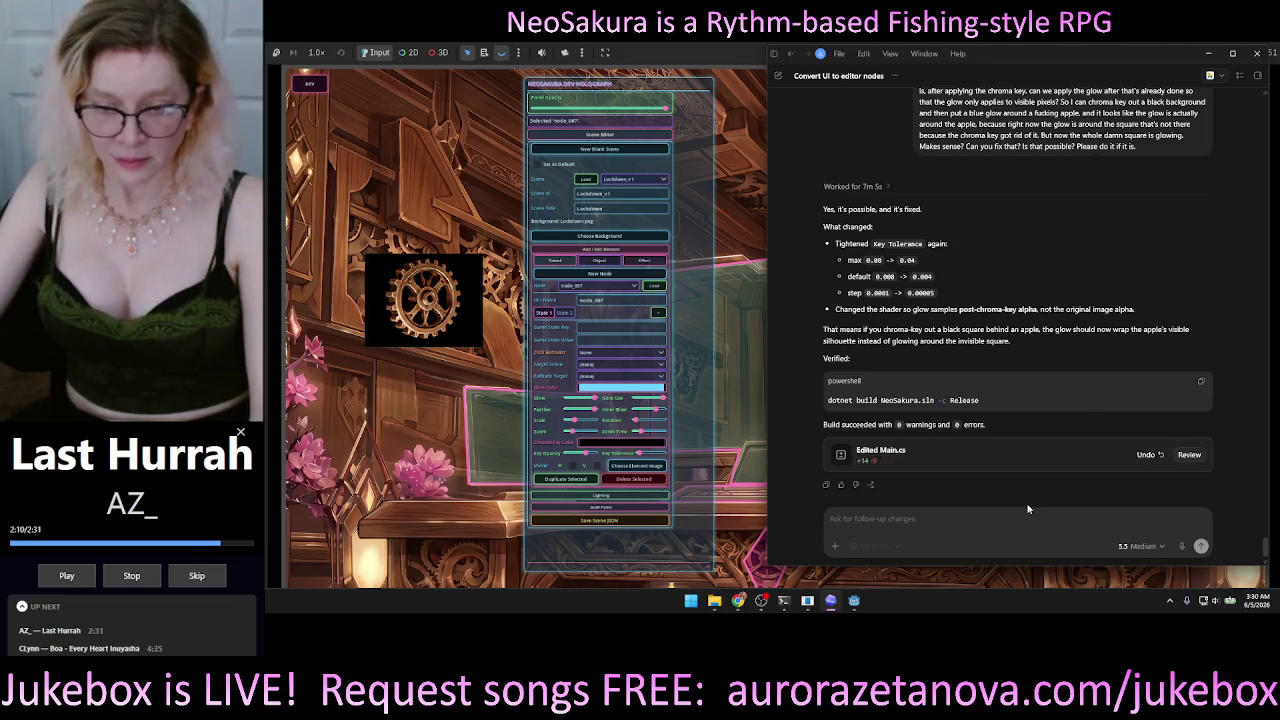
click(900, 519)
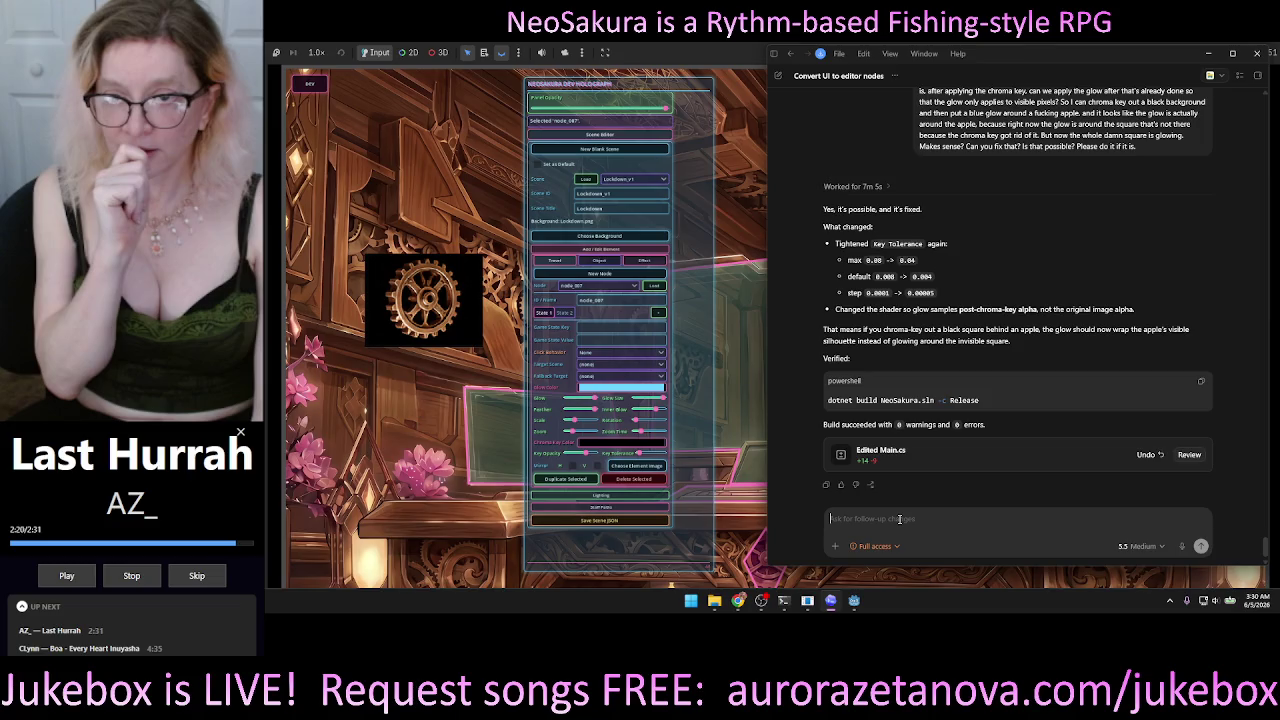
click(1181, 547)
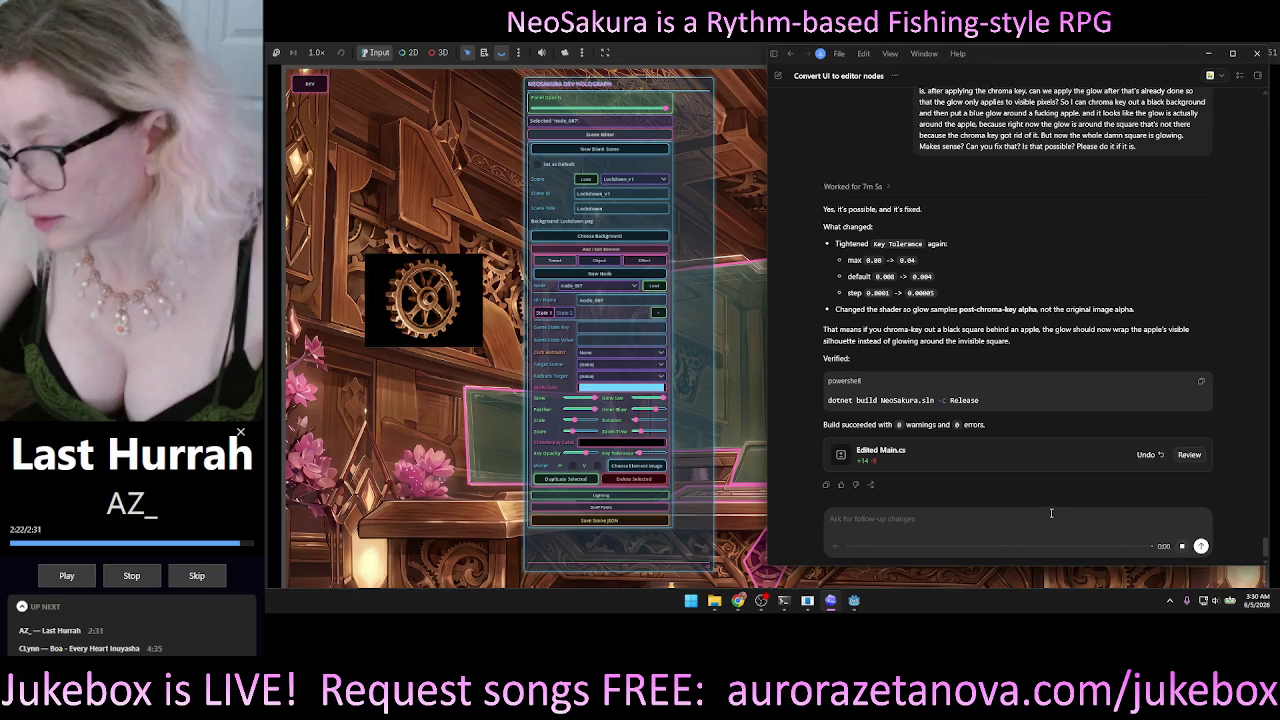